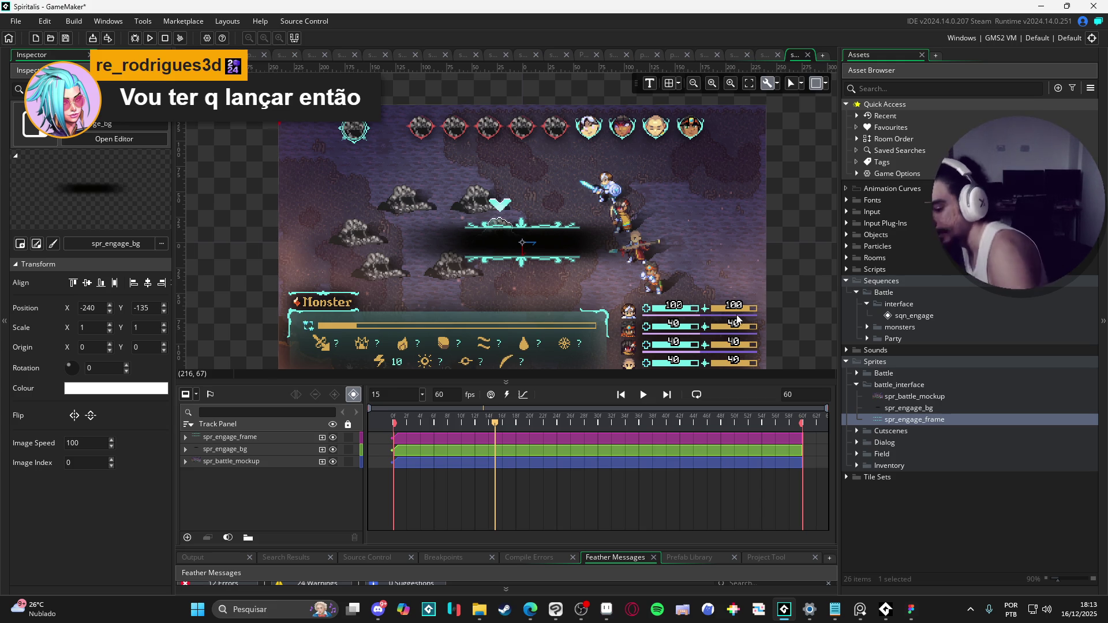
- Drag spr_engage_bg down on the sequence canvas until its Position Y reads -64
left_click_drag(737, 319, 737, 396)
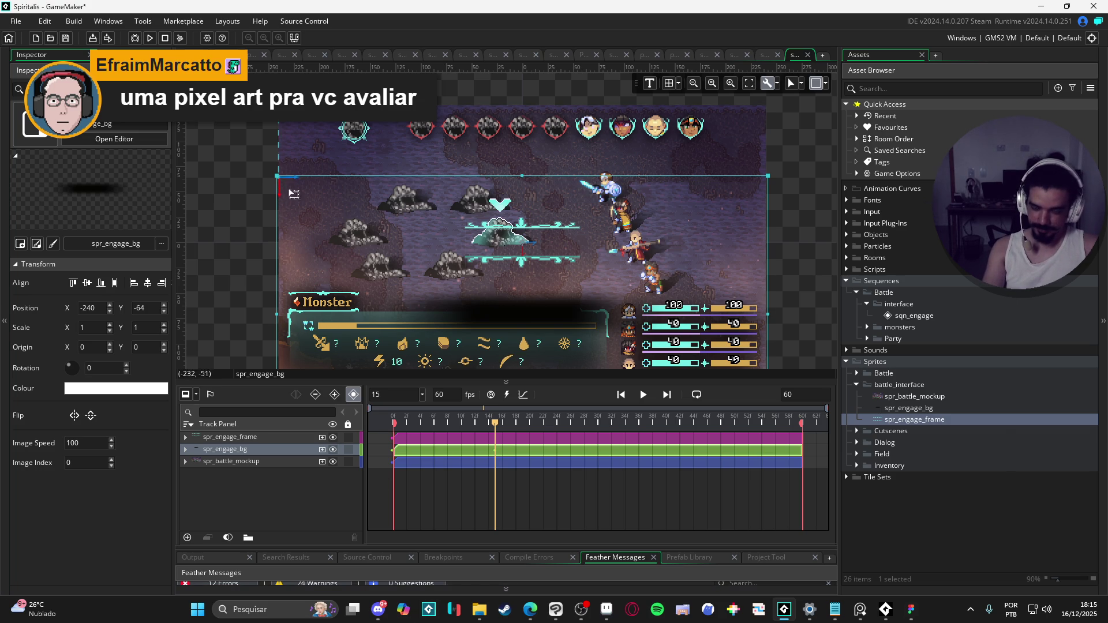
- Move spr_engage_bg back up to Y -135 and put the playhead at frame 0
left_click_drag(292, 196, 297, 123)
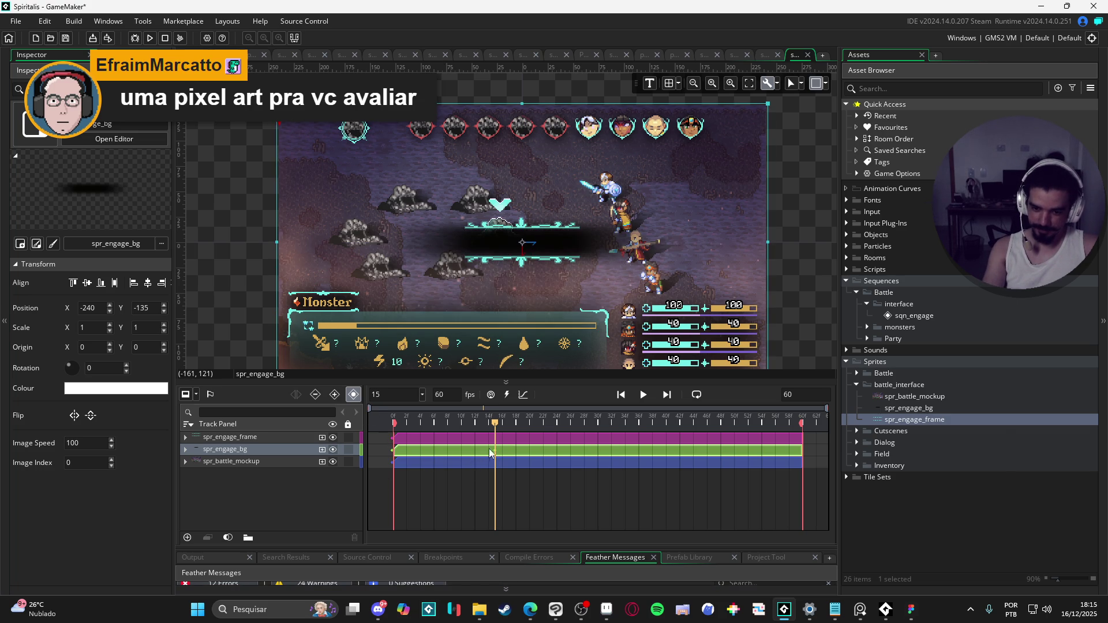
left_click(186, 450)
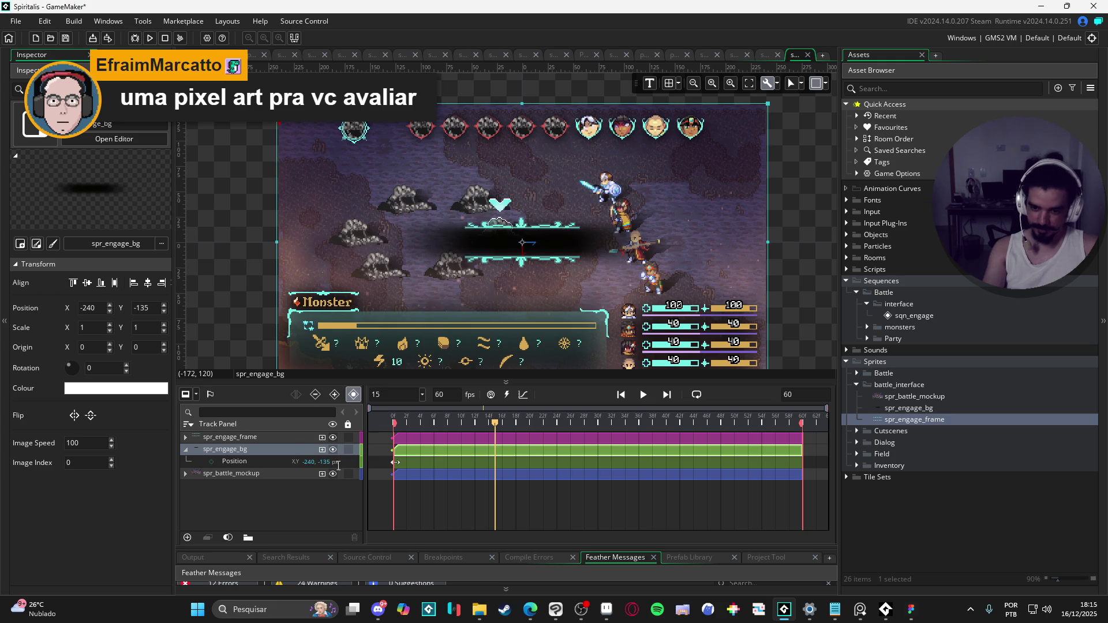
left_click(379, 422)
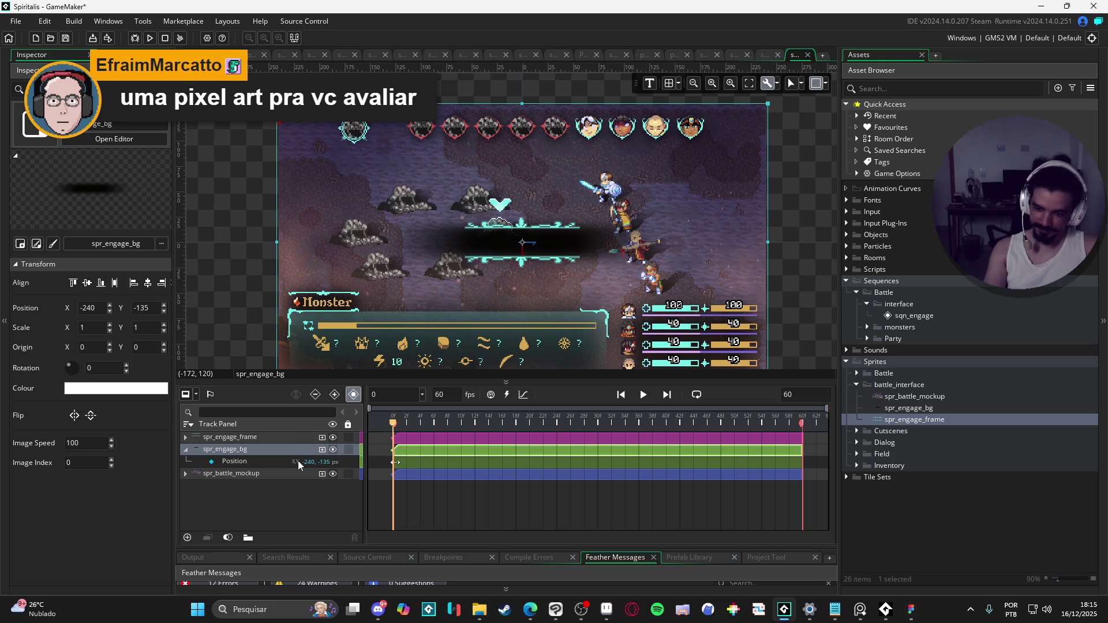
- Add a Colour Multiply track to spr_engage_bg with alpha 0 (00FFFFFF) at frame 0
left_click(322, 451)
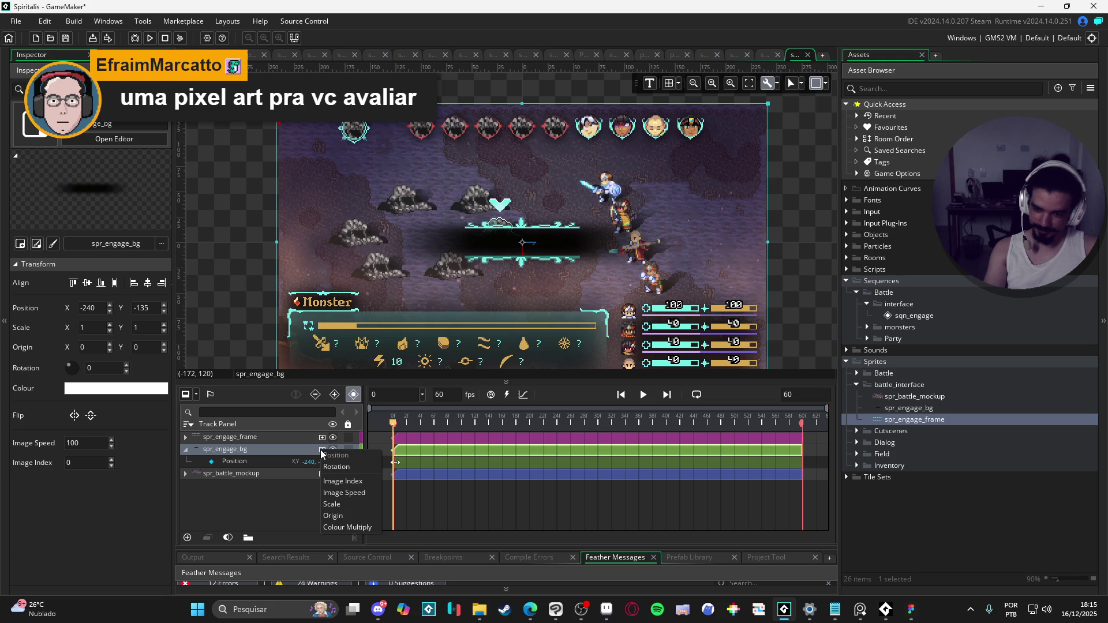
left_click(355, 529)
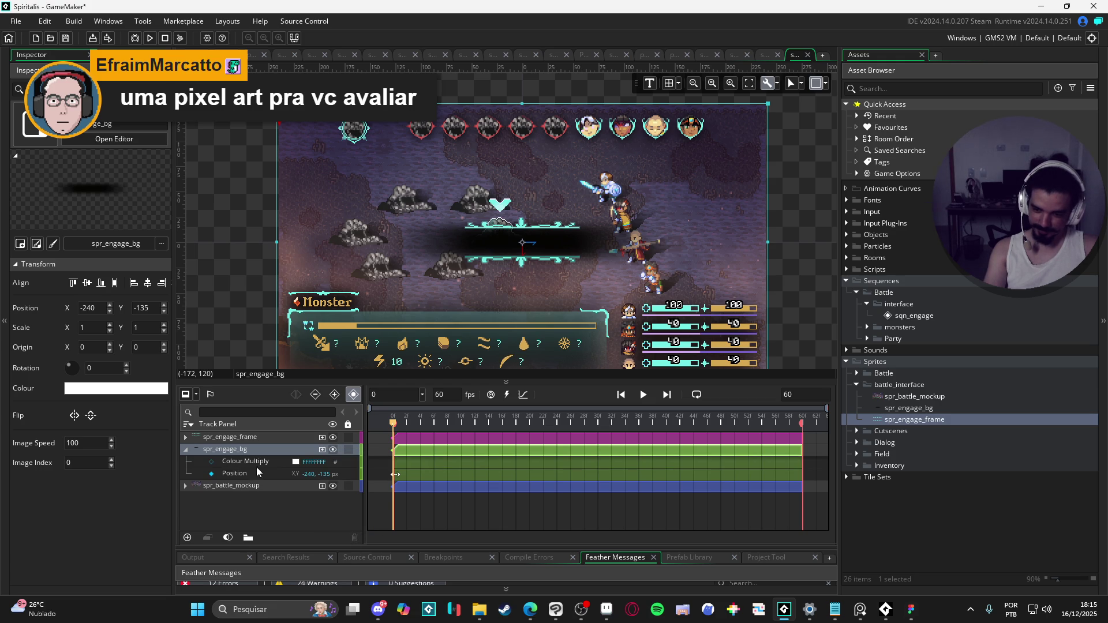
left_click(295, 462)
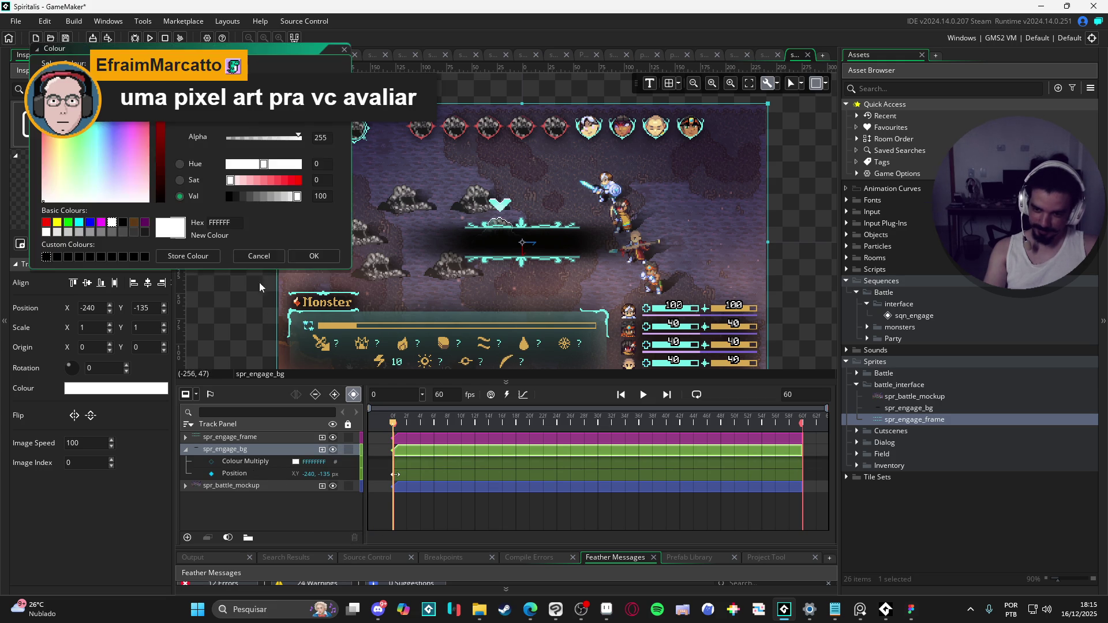
left_click_drag(243, 139, 227, 138)
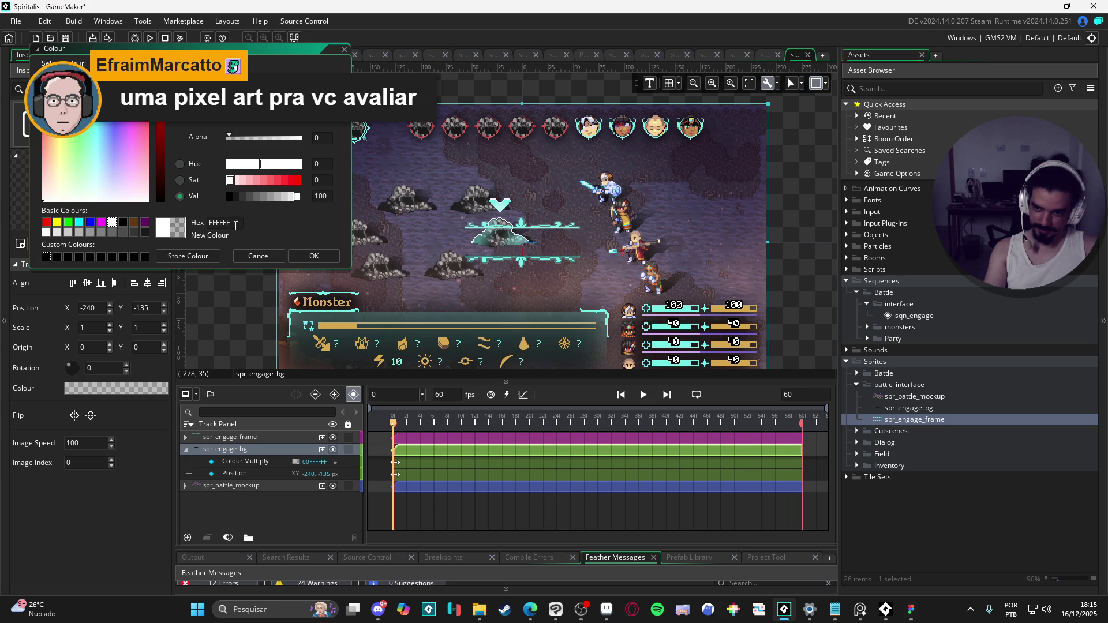
left_click(299, 255)
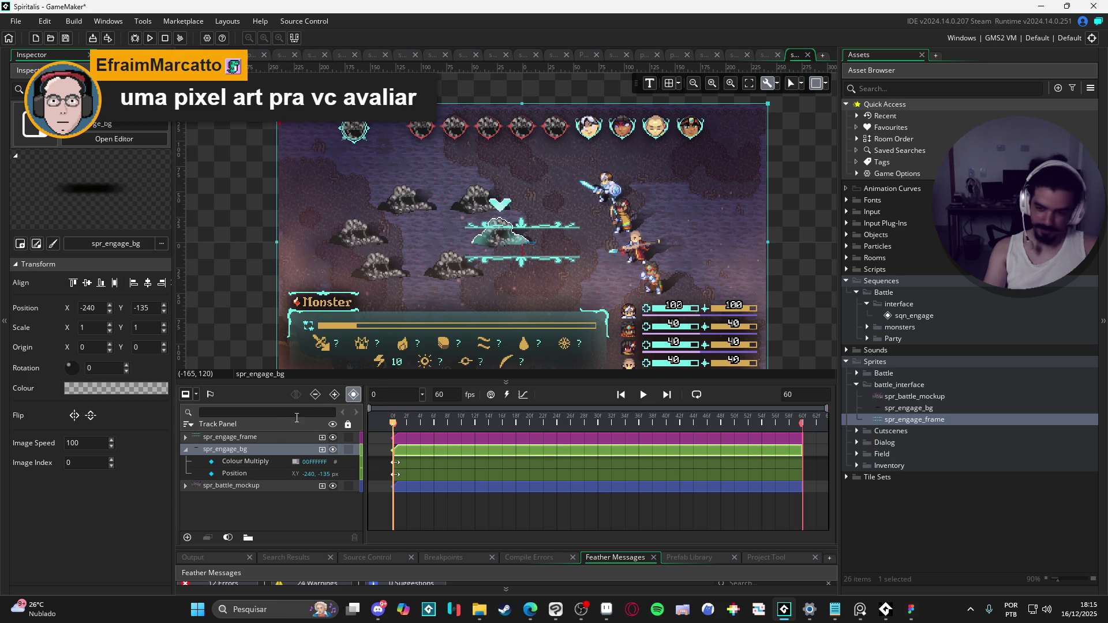
left_click(186, 438)
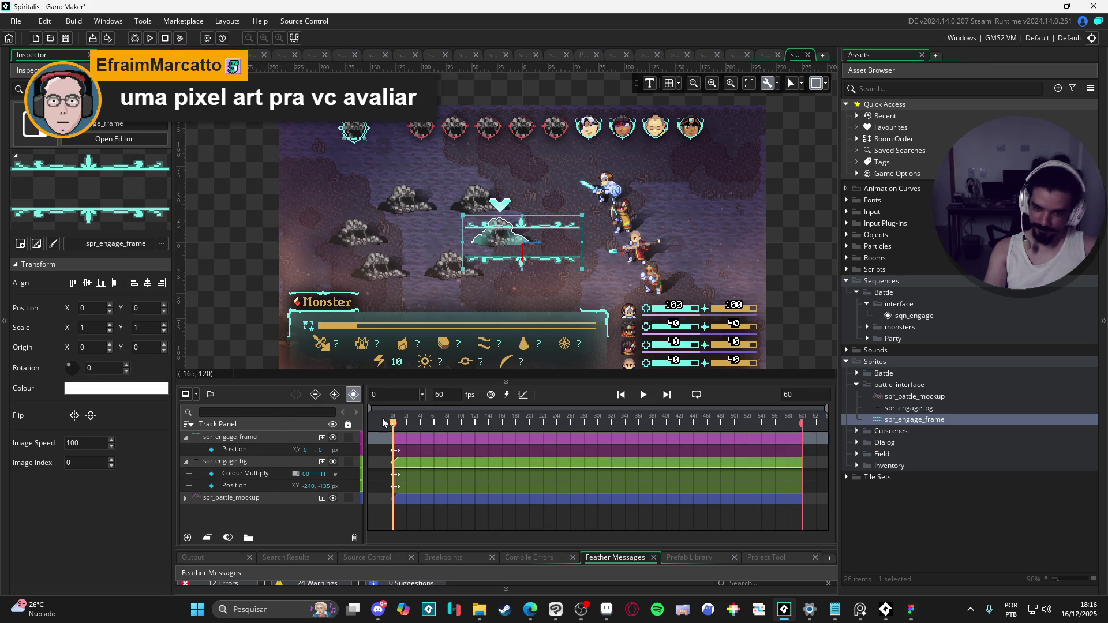
- Open the Add parameter track list on the spr_engage_frame row
left_click(322, 438)
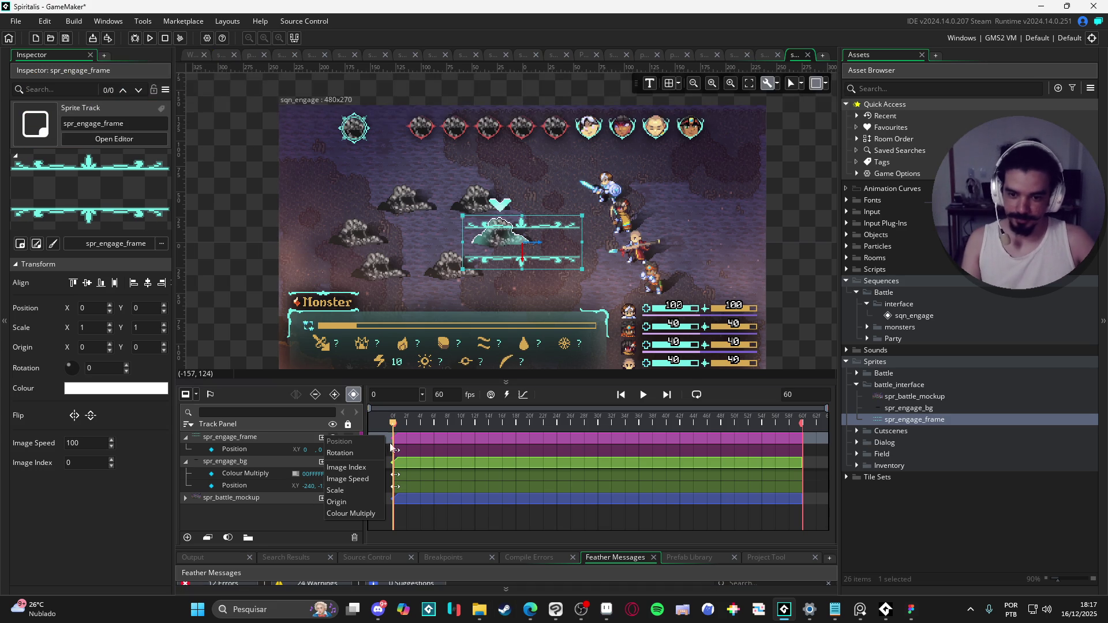
- Return the playhead to frame 0 and add a Scale track to spr_engage_frame
left_click(413, 423)
left_click_drag(413, 424, 393, 424)
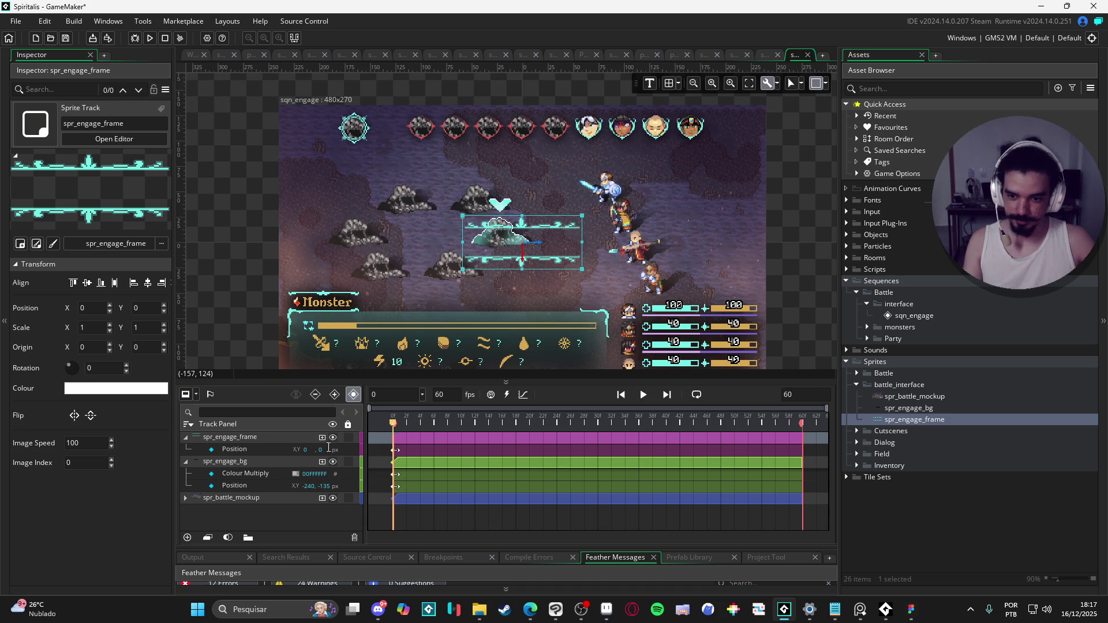
left_click(323, 438)
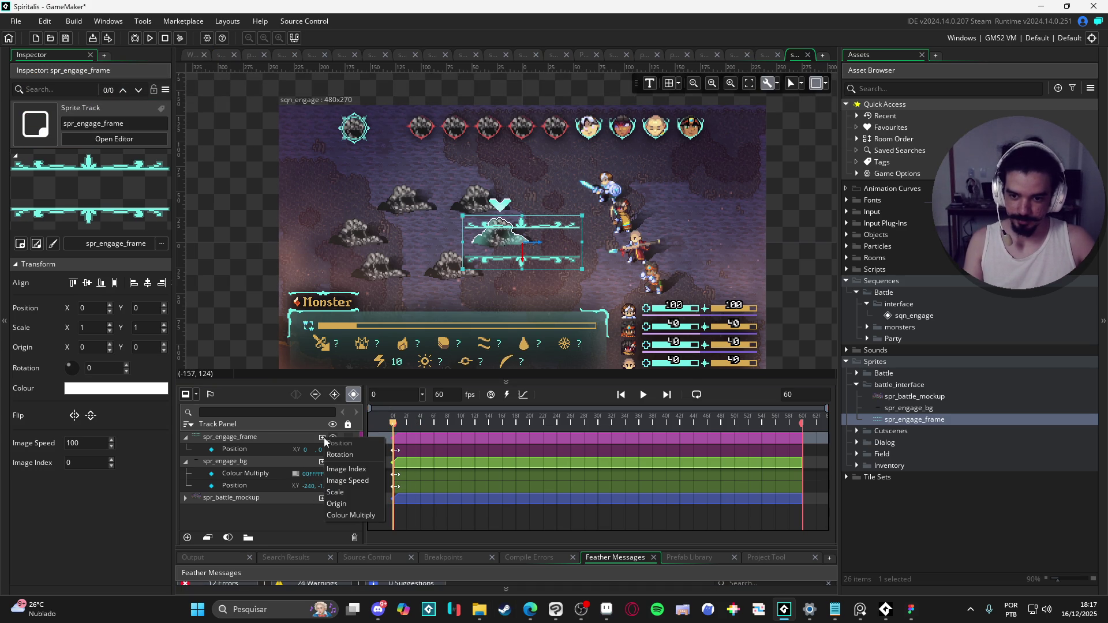
left_click(354, 493)
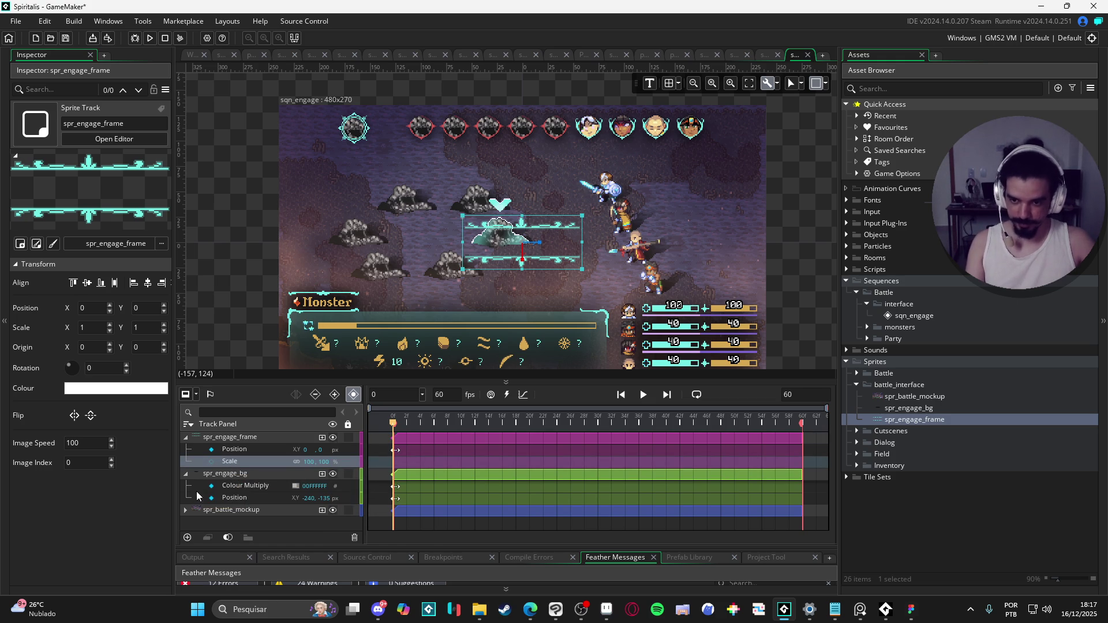
- Delete the mistaken Scale track and add a Colour Multiply track to spr_engage_frame
right_click(230, 464)
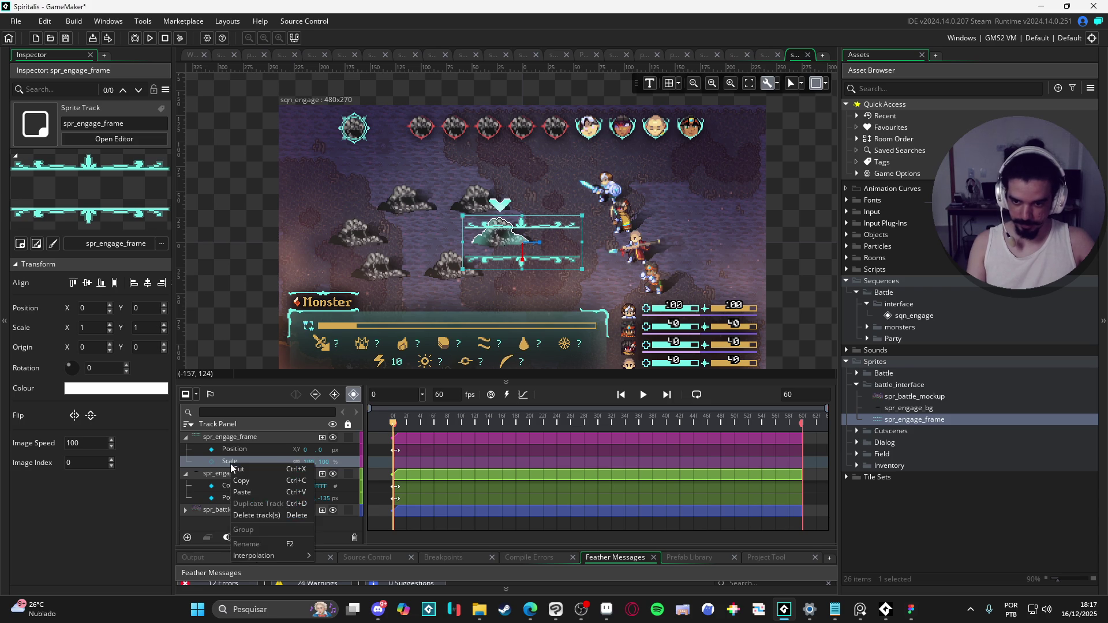
left_click(233, 460)
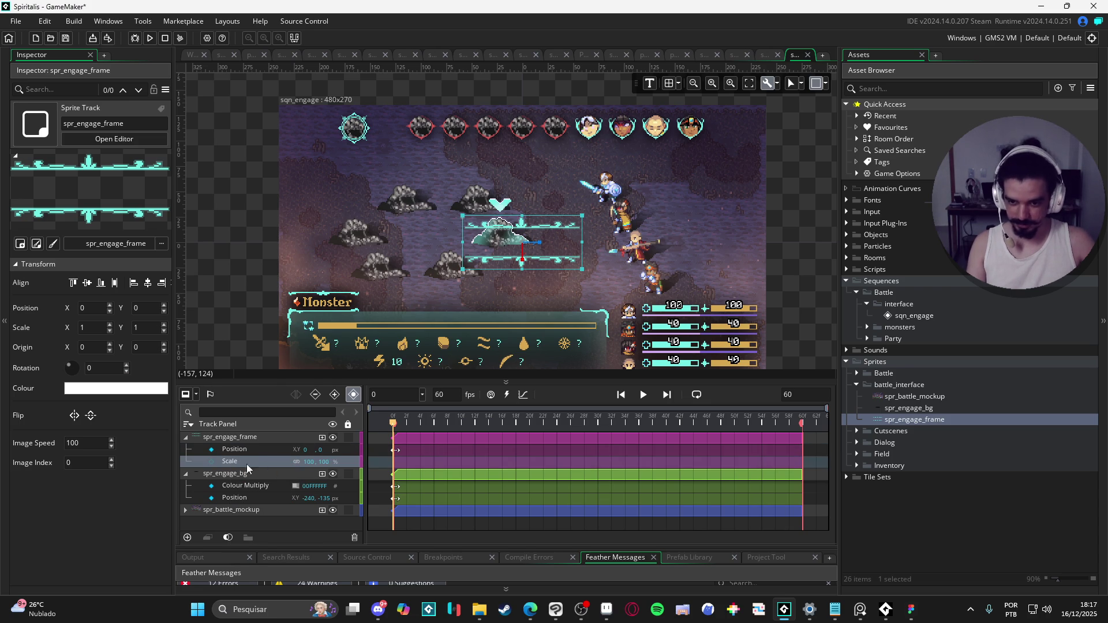
left_click(262, 451)
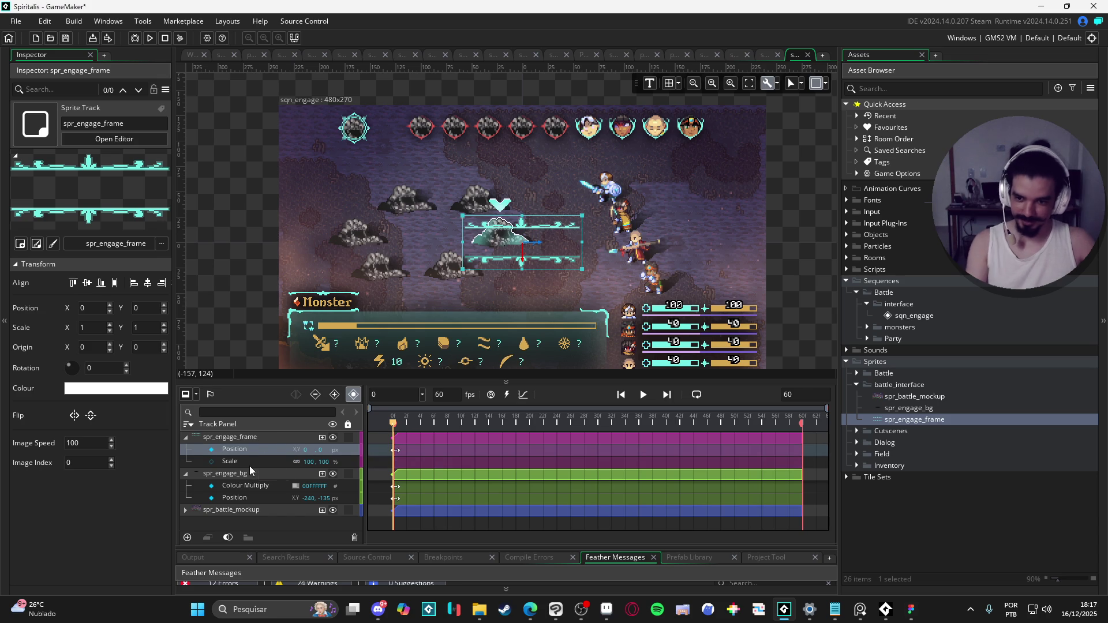
left_click(249, 466)
key("Delete")
left_click(322, 438)
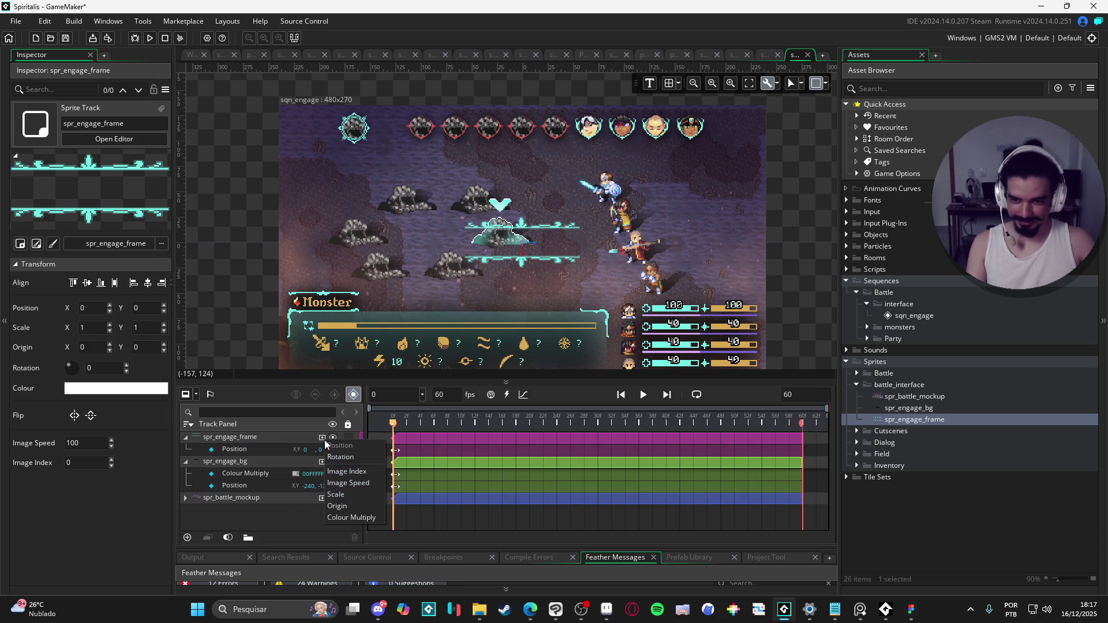
left_click(349, 517)
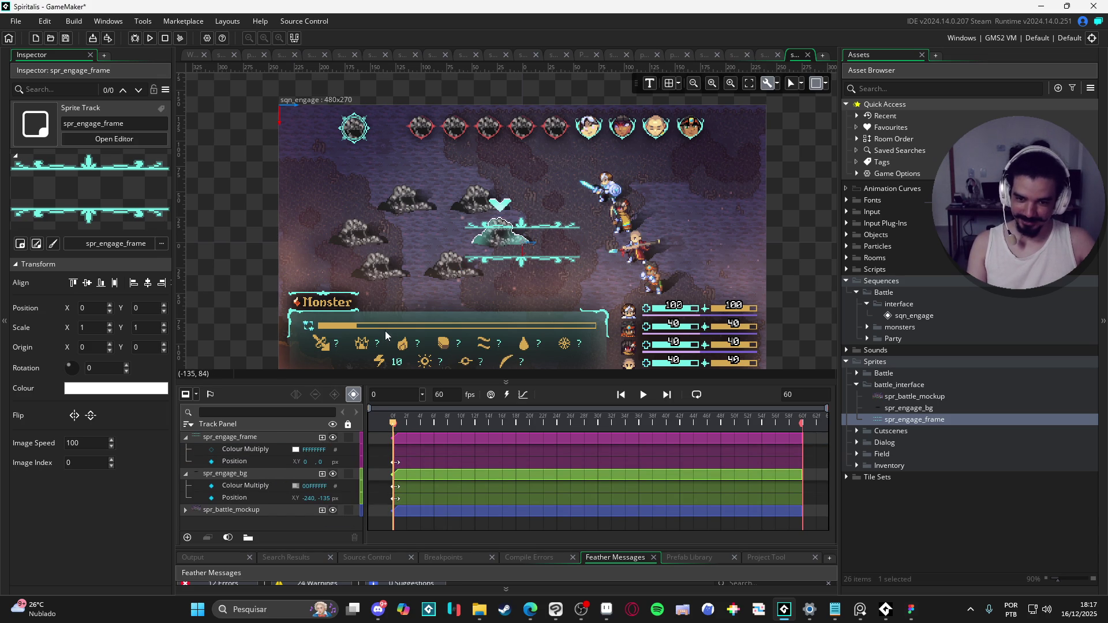
- Key spr_engage_frame's Colour Multiply alpha from 0 at frame 0 to 255 at frame 10
left_click(295, 450)
left_click_drag(233, 137, 197, 151)
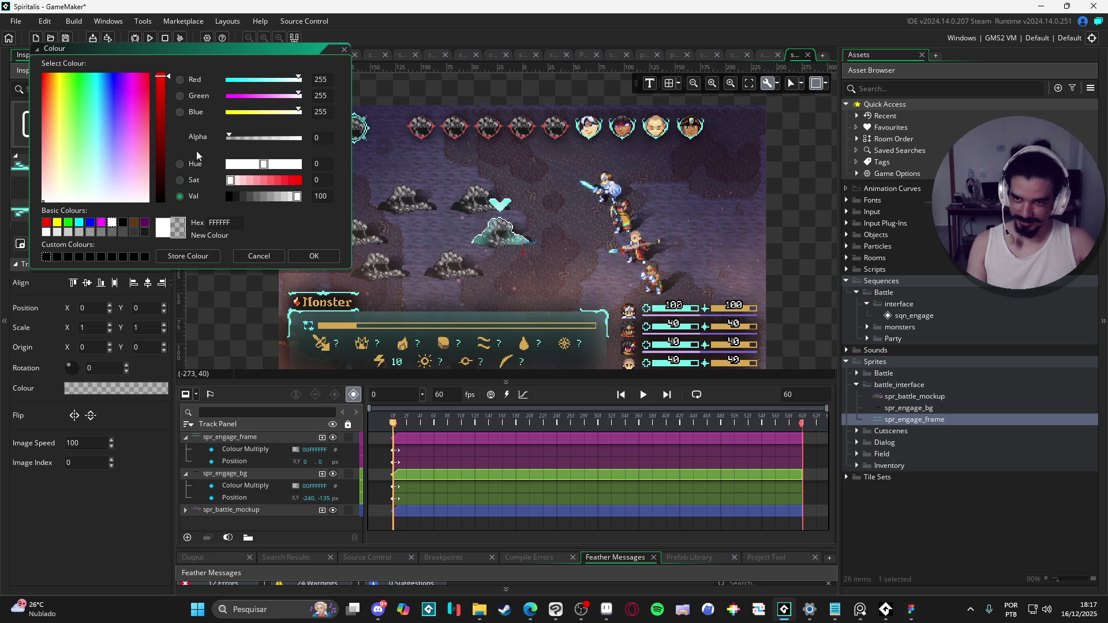
left_click(315, 255)
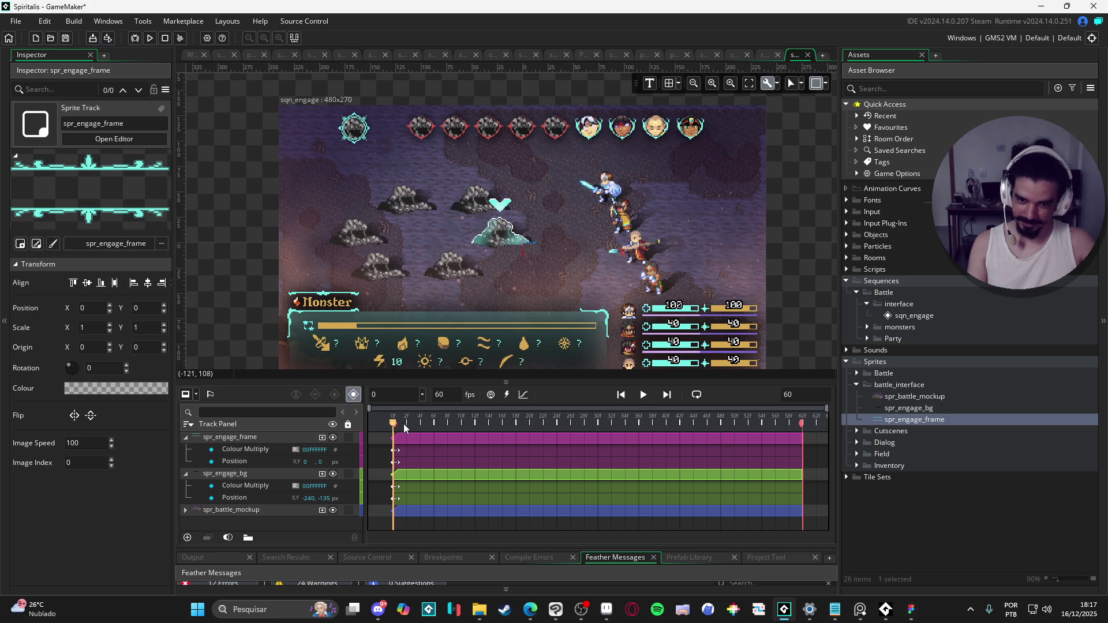
left_click_drag(405, 426, 467, 423)
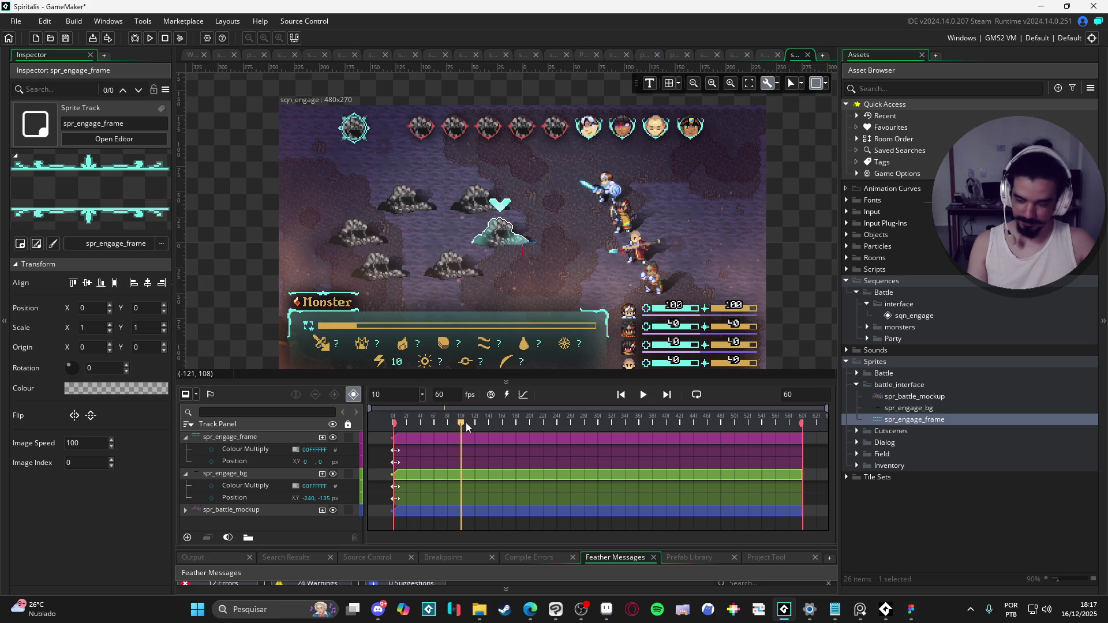
left_click(296, 449)
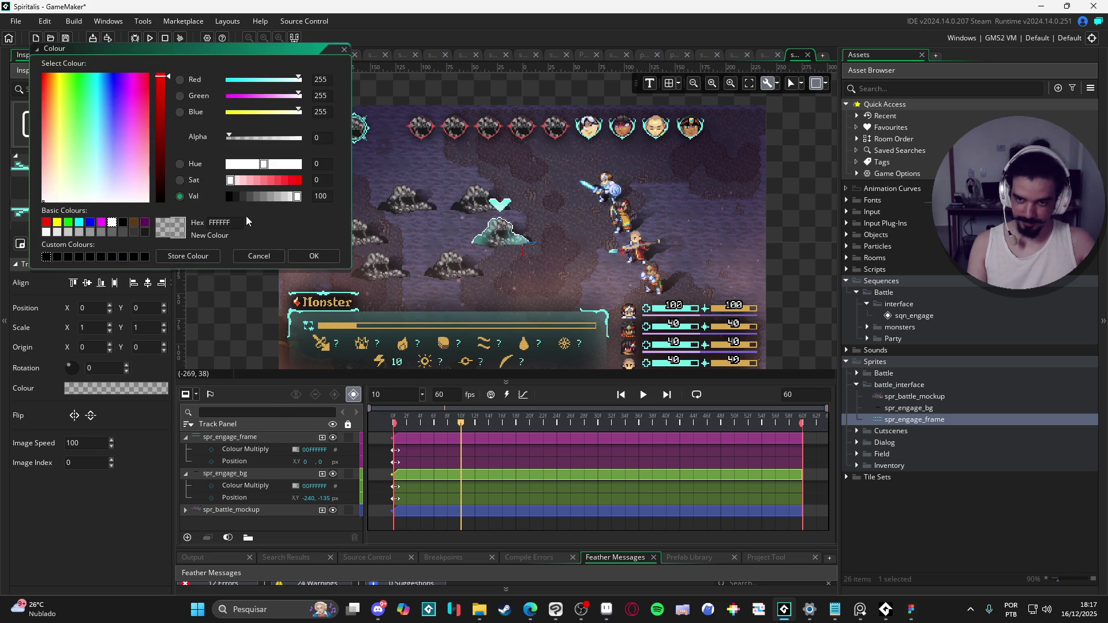
left_click_drag(284, 138, 300, 137)
left_click(331, 261)
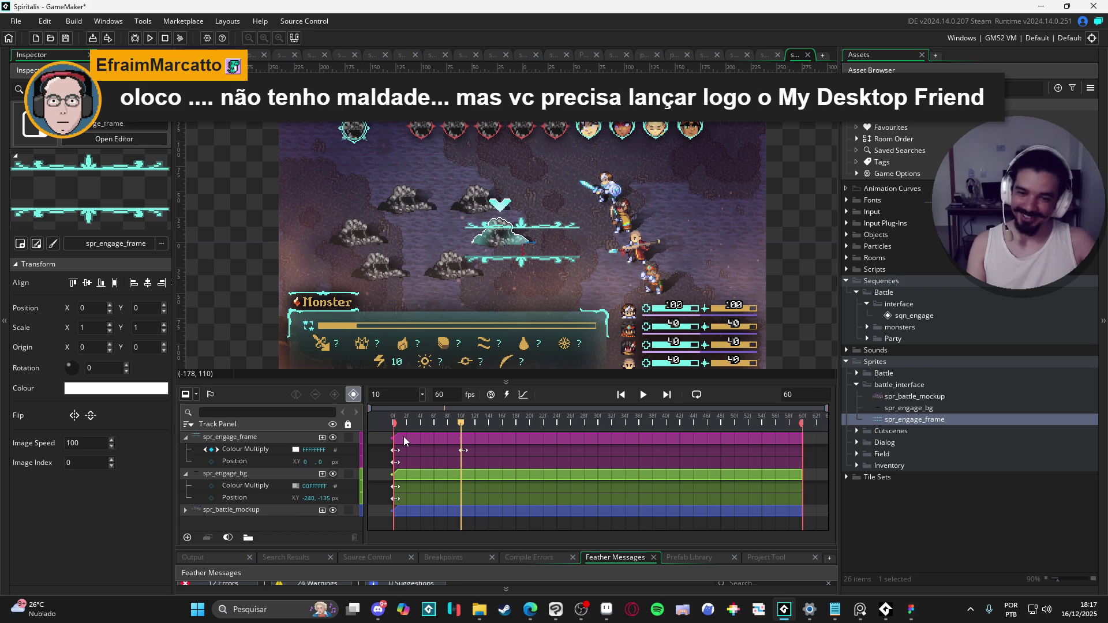
- Set spr_engage_bg's alpha to 255 at frame 10 and preview the fade-in
left_click(295, 486)
left_click_drag(268, 137, 299, 138)
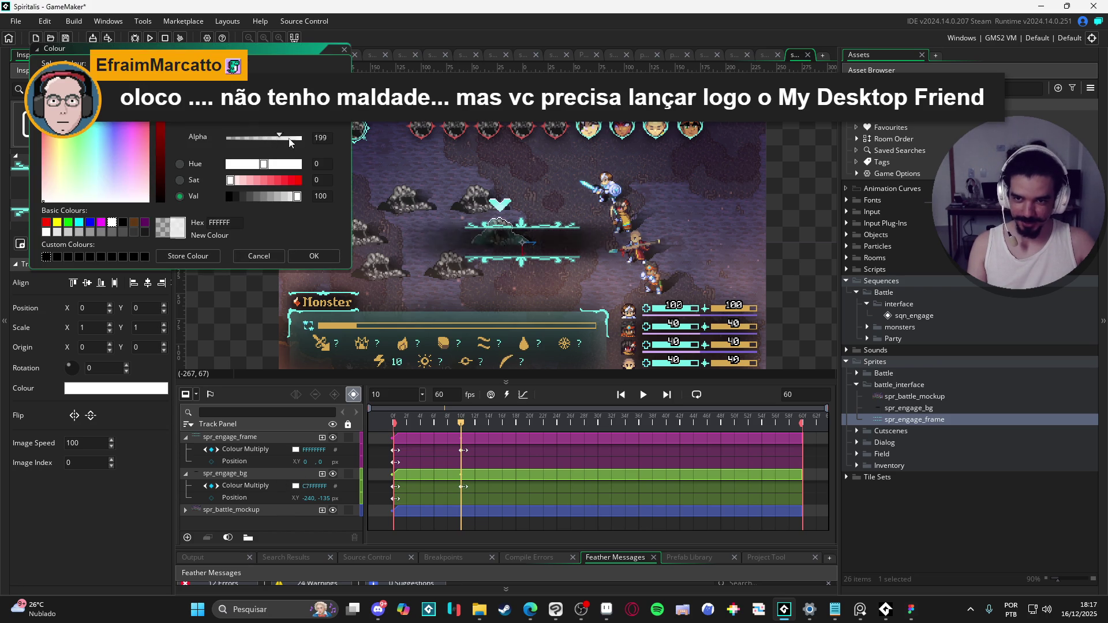
left_click(314, 256)
key("space")
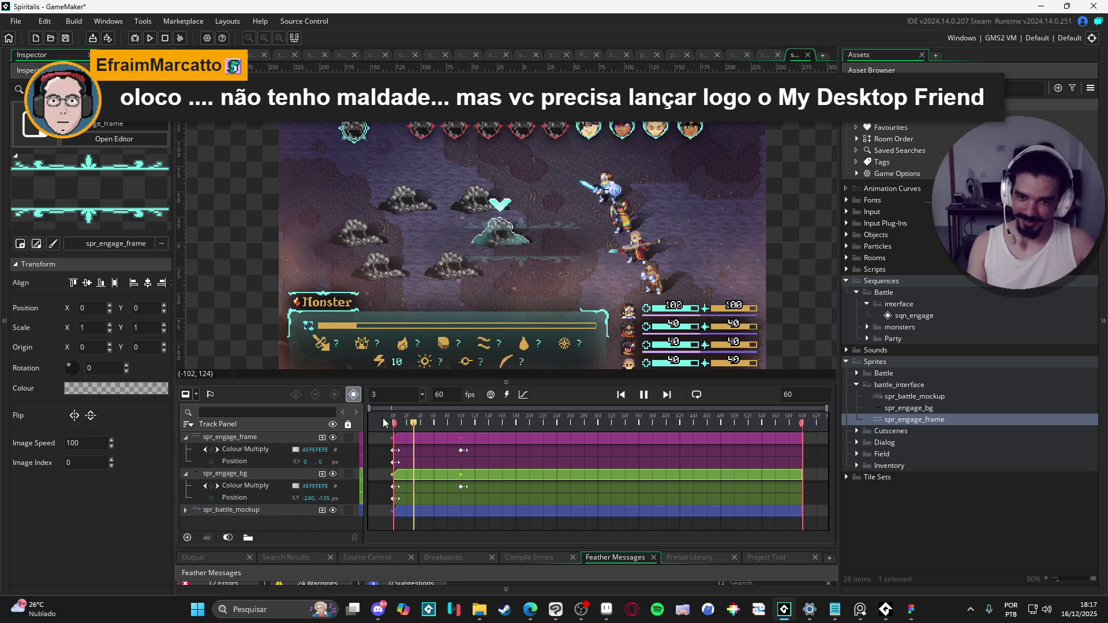
key("space")
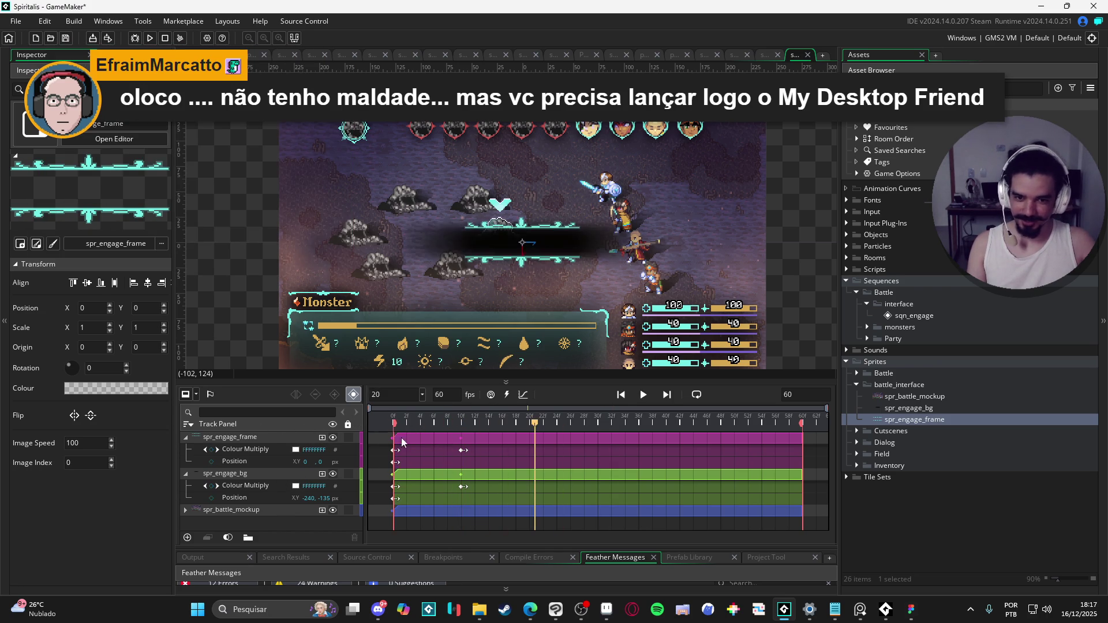
key("space")
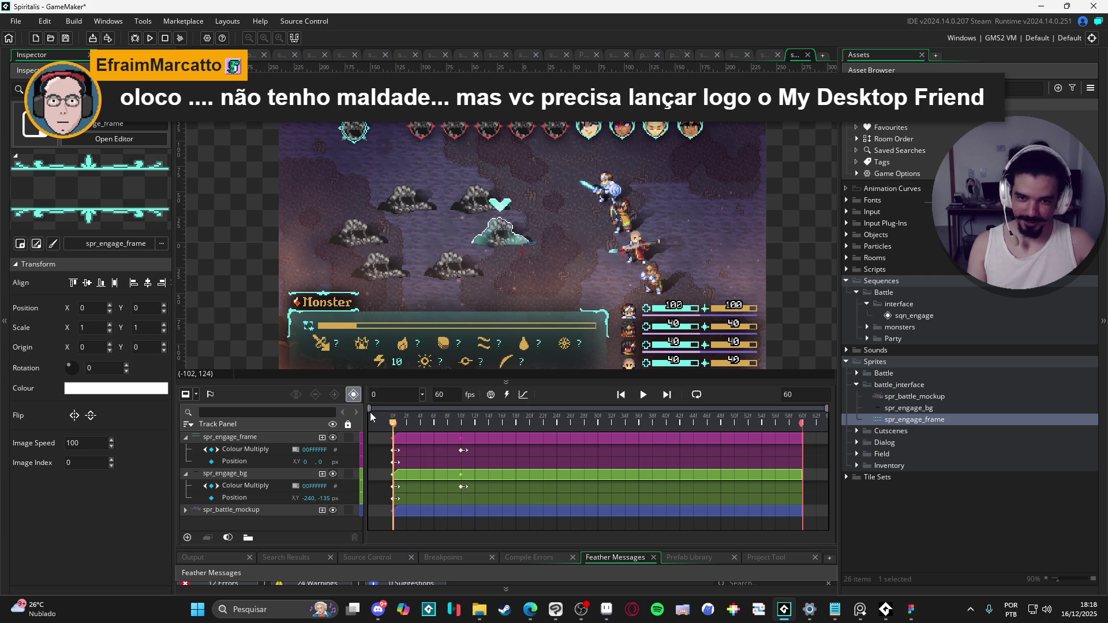
key("space")
- At frame 0, show spr_engage_frame's Colour Multiply track in the curve editor
left_click(393, 423)
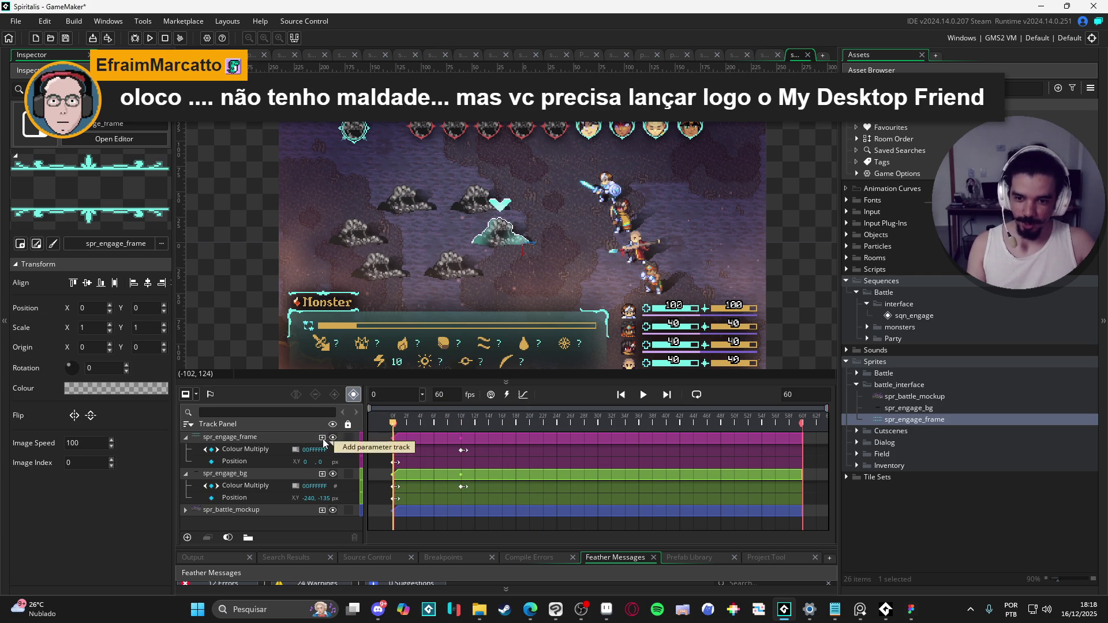
left_click(273, 451)
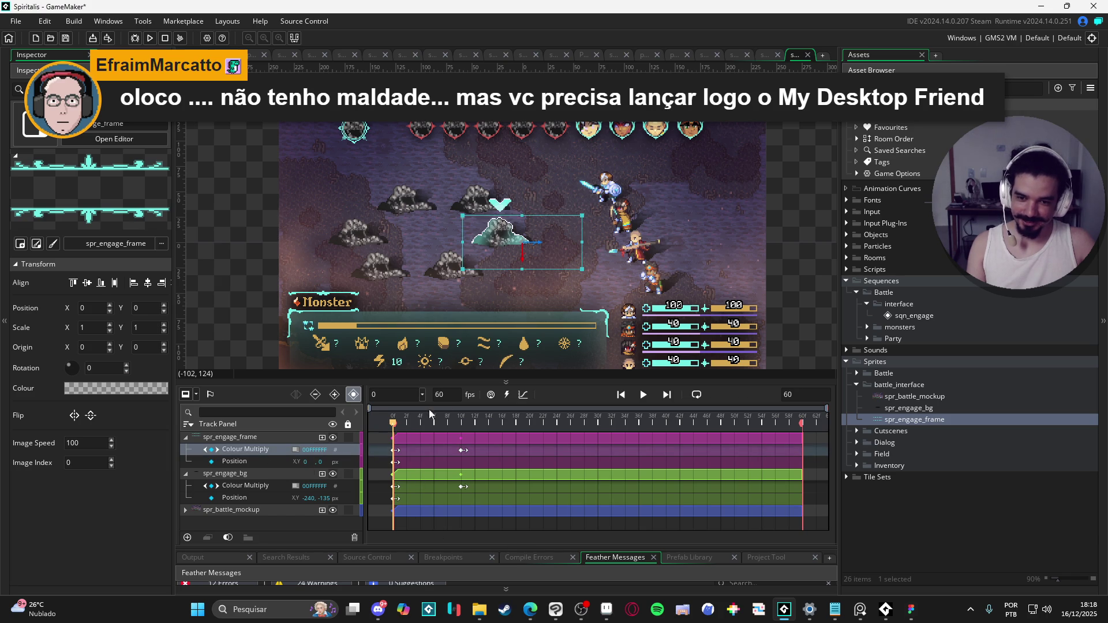
left_click(527, 395)
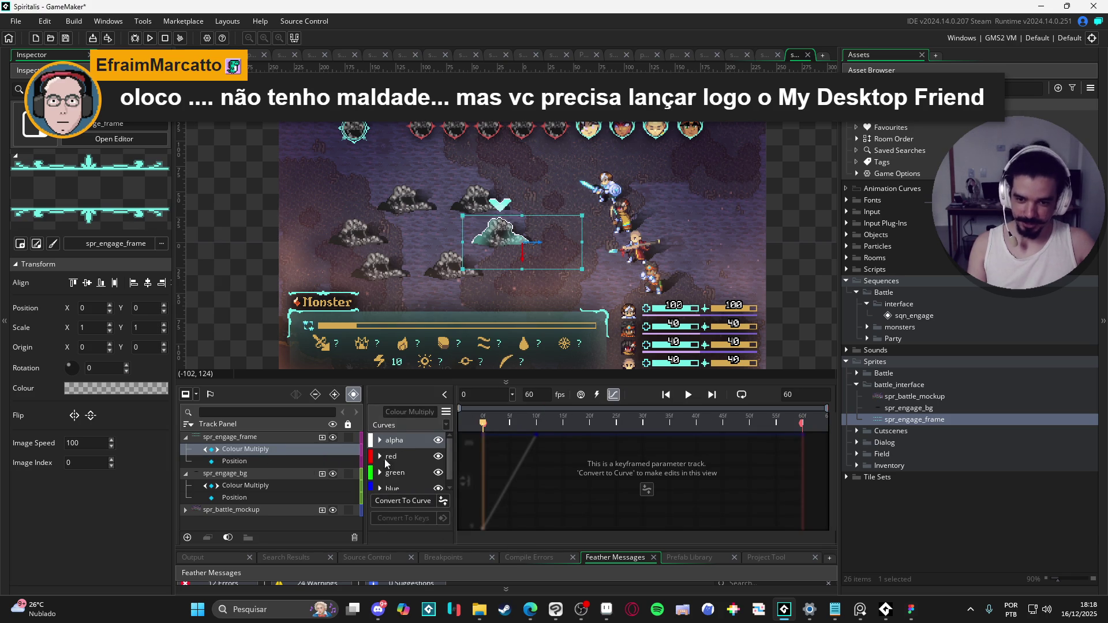
- Convert the frame's alpha keys to a curve and apply the Bezier Elastic preset
left_click(402, 498)
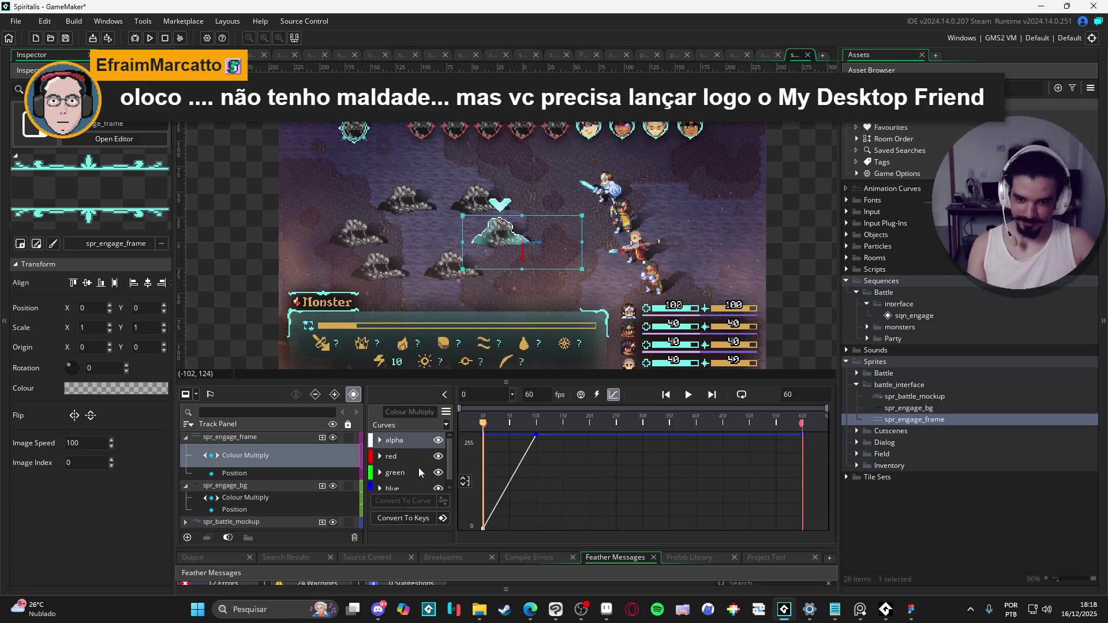
left_click(381, 441)
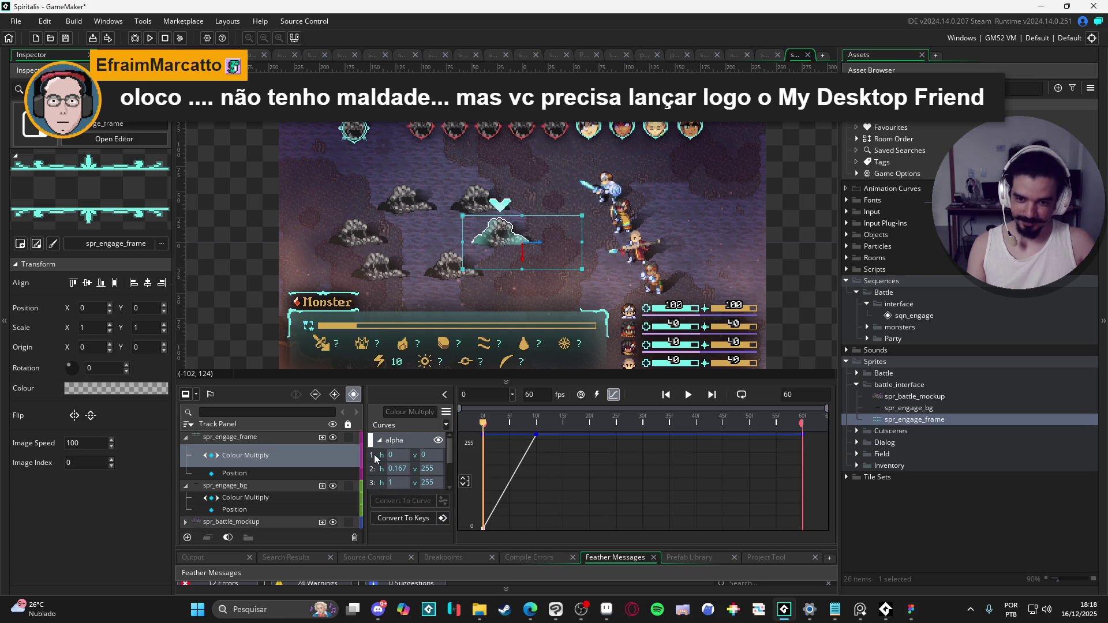
left_click(449, 427)
left_click(491, 336)
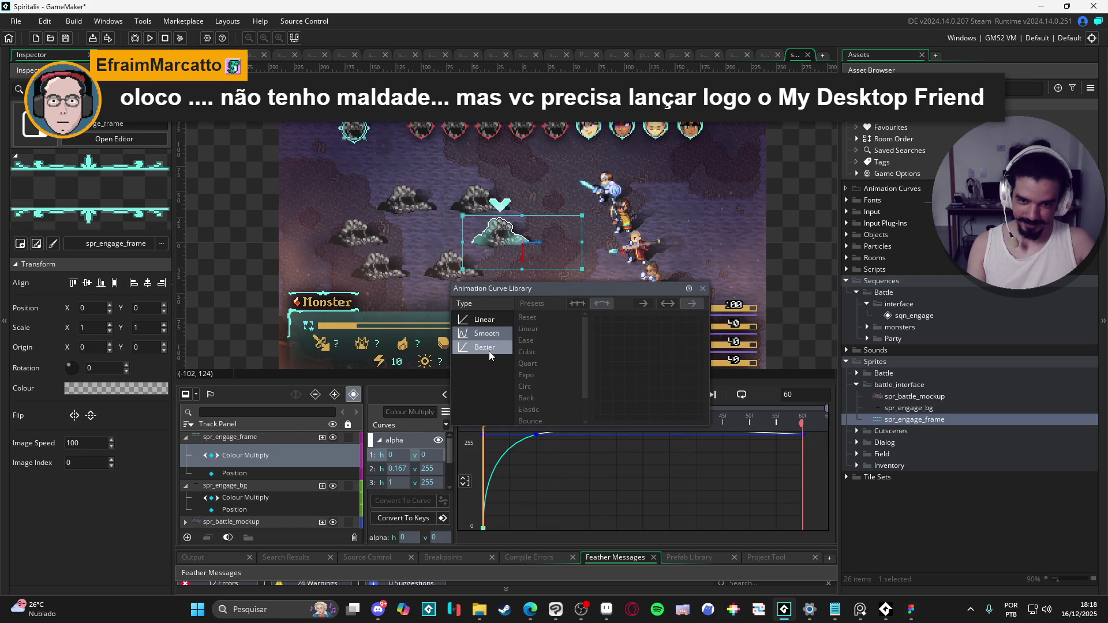
left_click(490, 349)
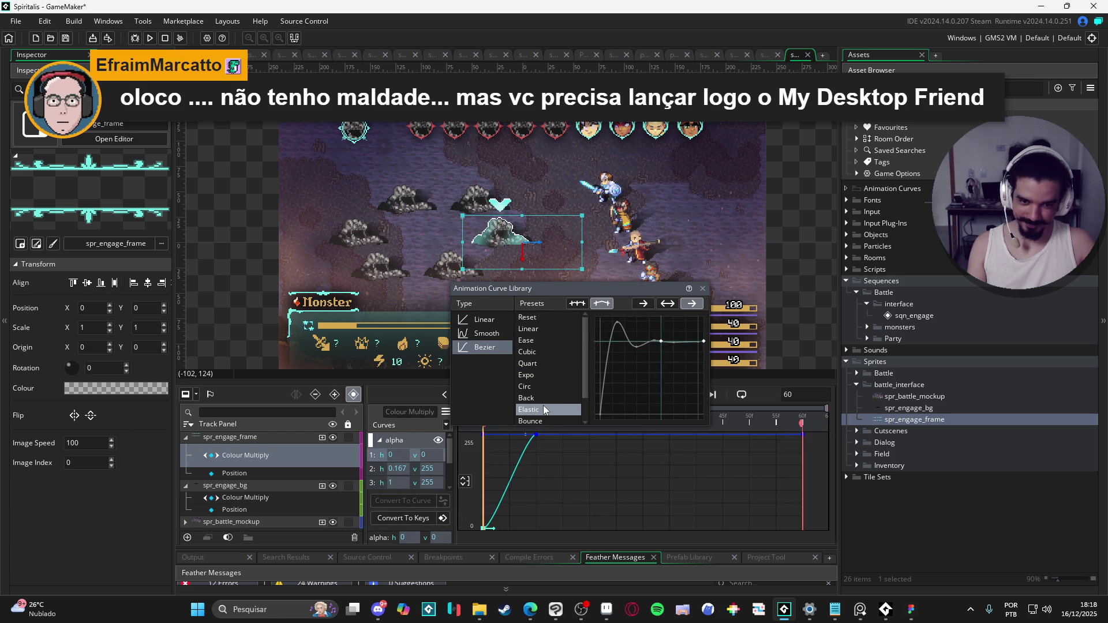
scroll(542, 405, "down", 2)
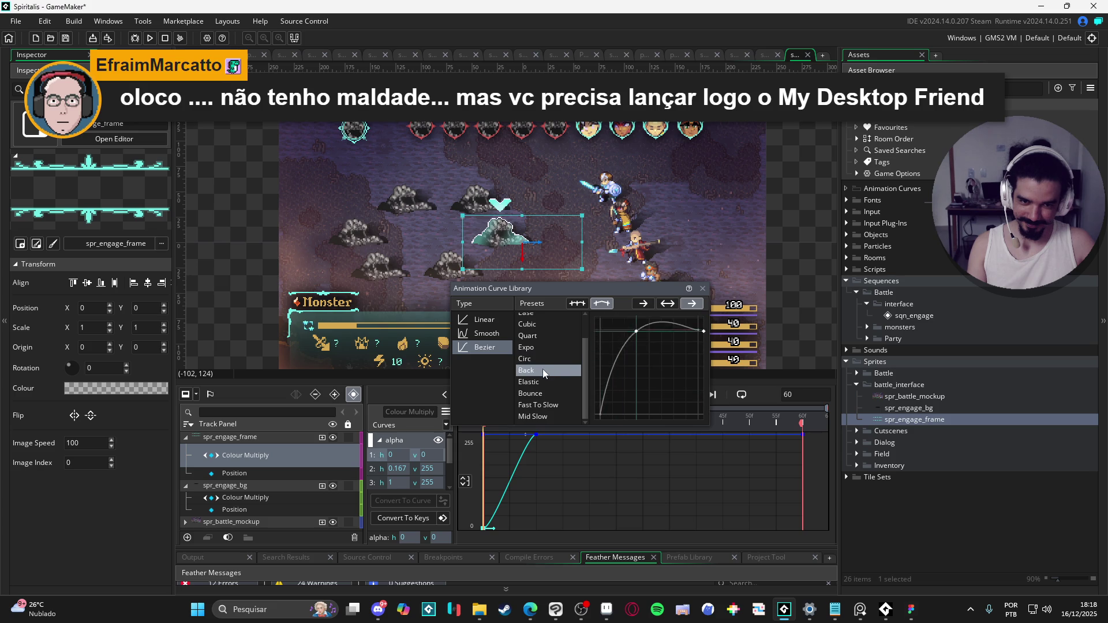
left_click(558, 383)
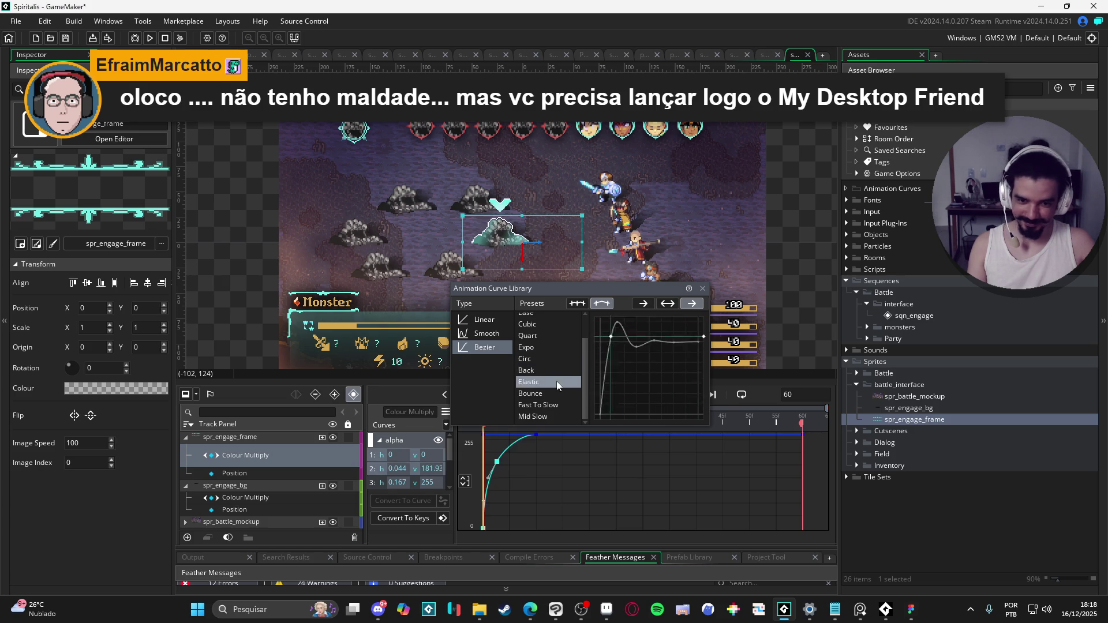
left_click(418, 390)
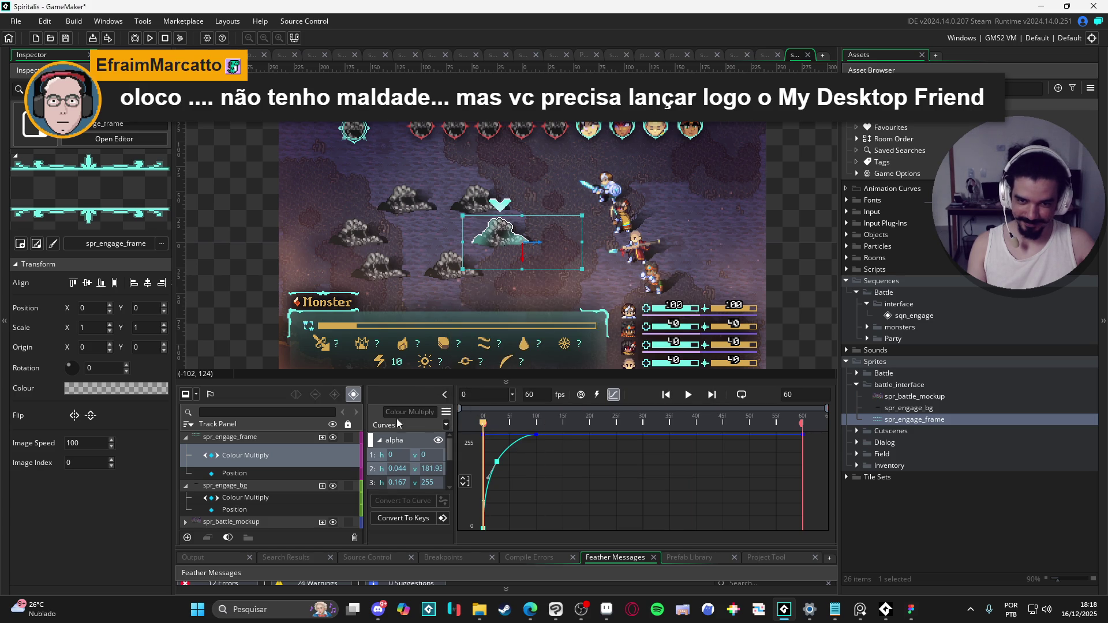
- Preview the eased fade-in, then return to the track view at frame 0
key("Return")
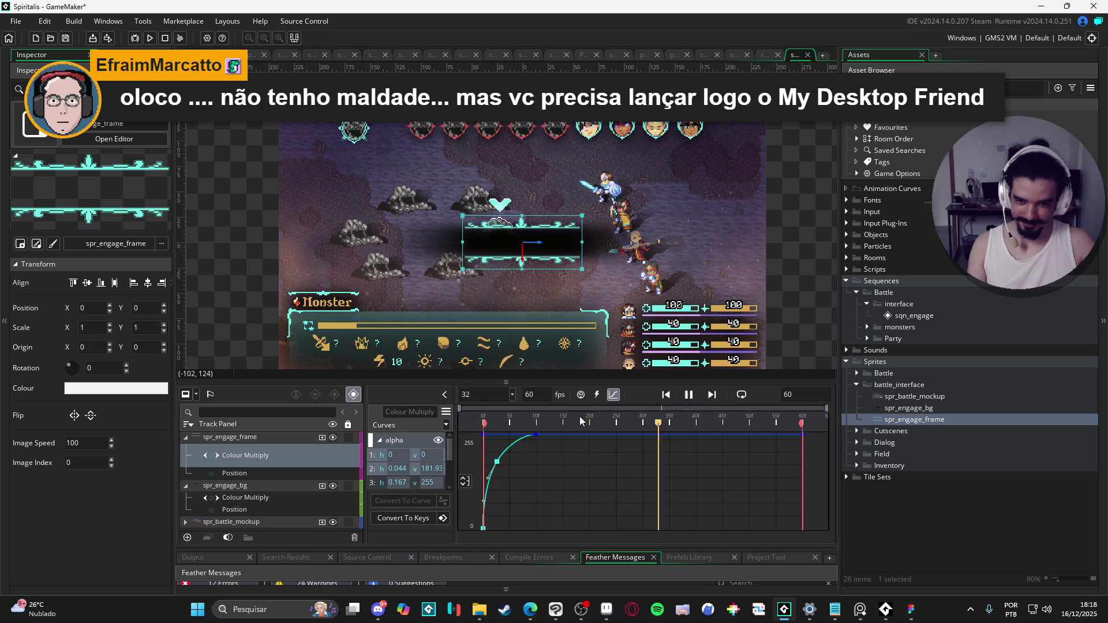
key("Return")
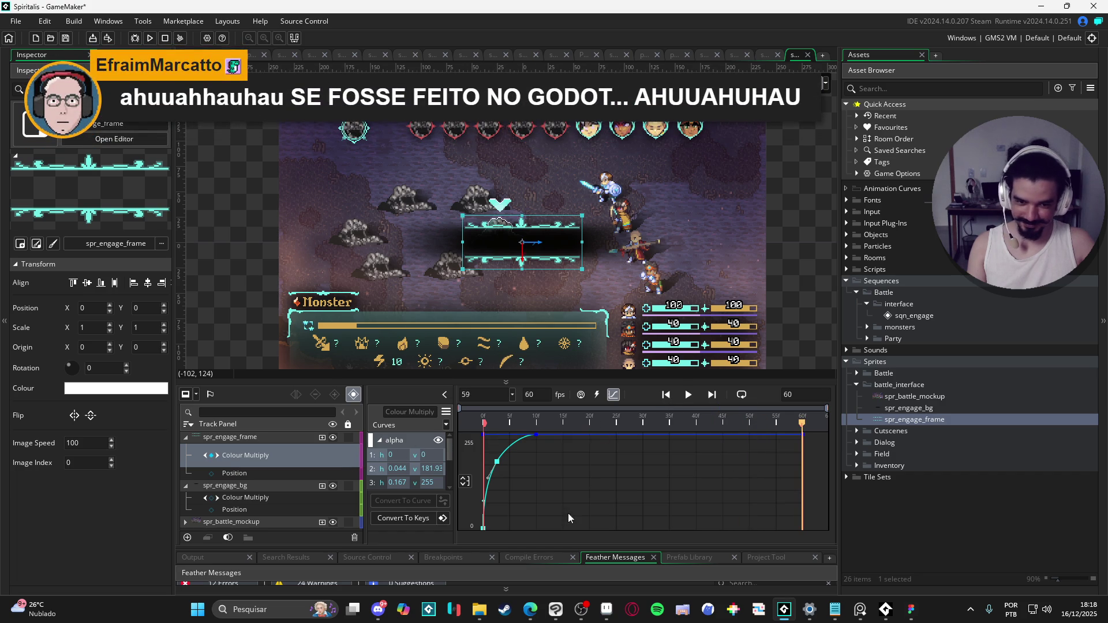
left_click(613, 395)
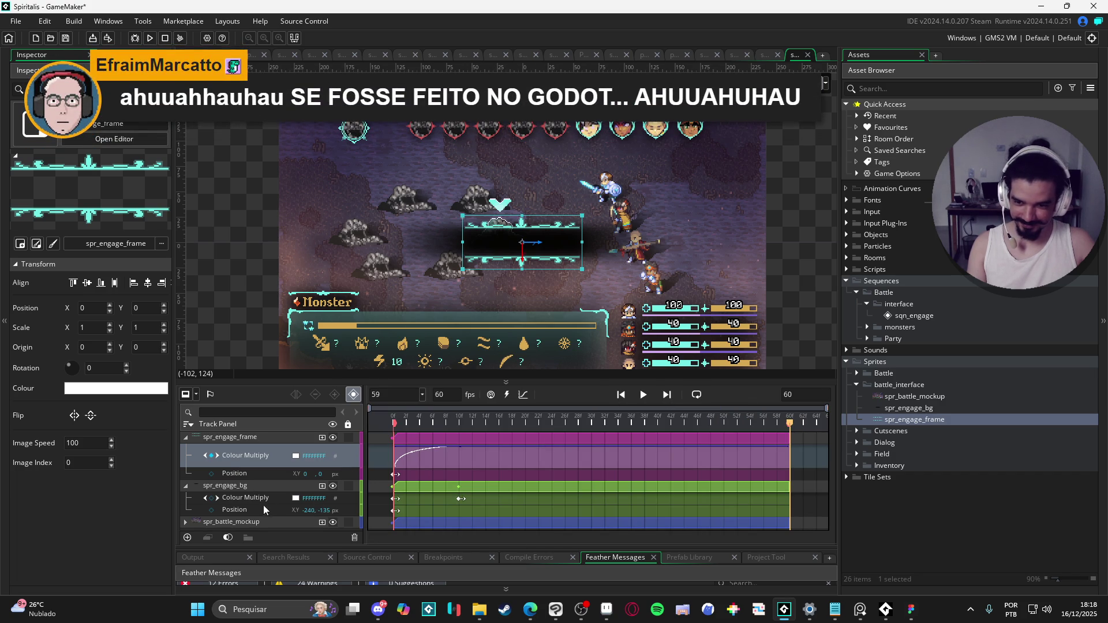
left_click(257, 499)
key("Home")
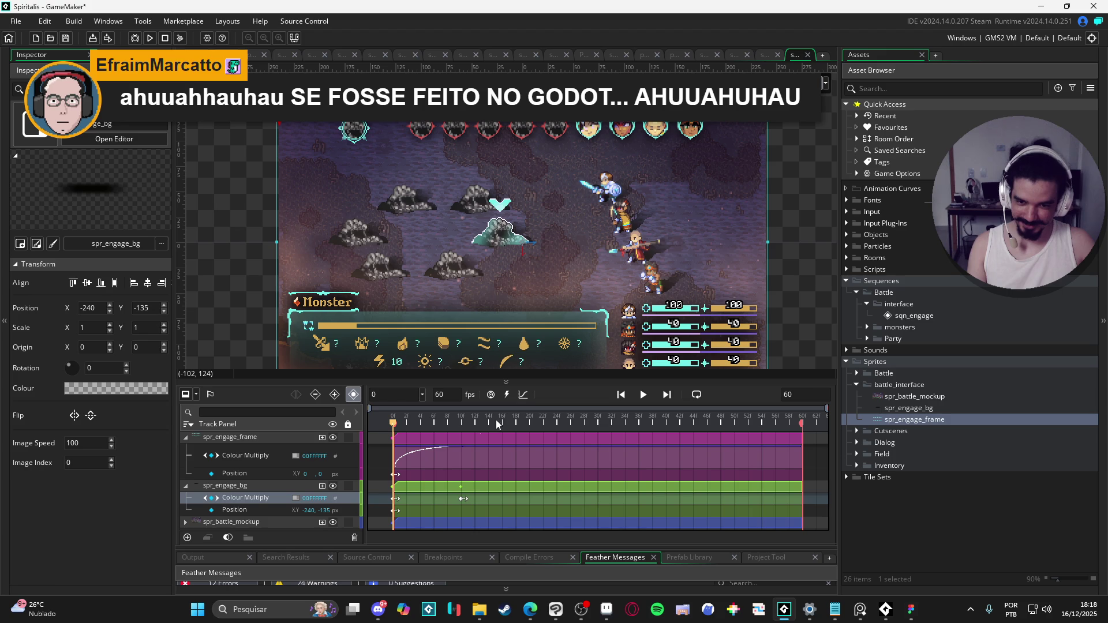
- Convert spr_engage_bg's alpha keys to a curve and apply the Bezier Circ preset
left_click(524, 397)
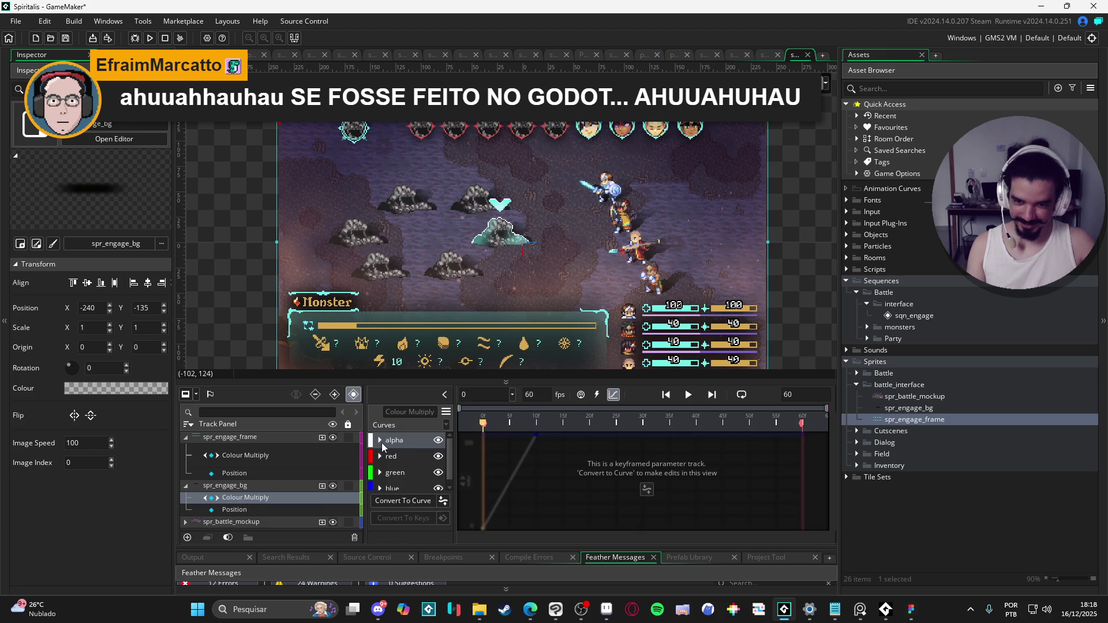
left_click(401, 501)
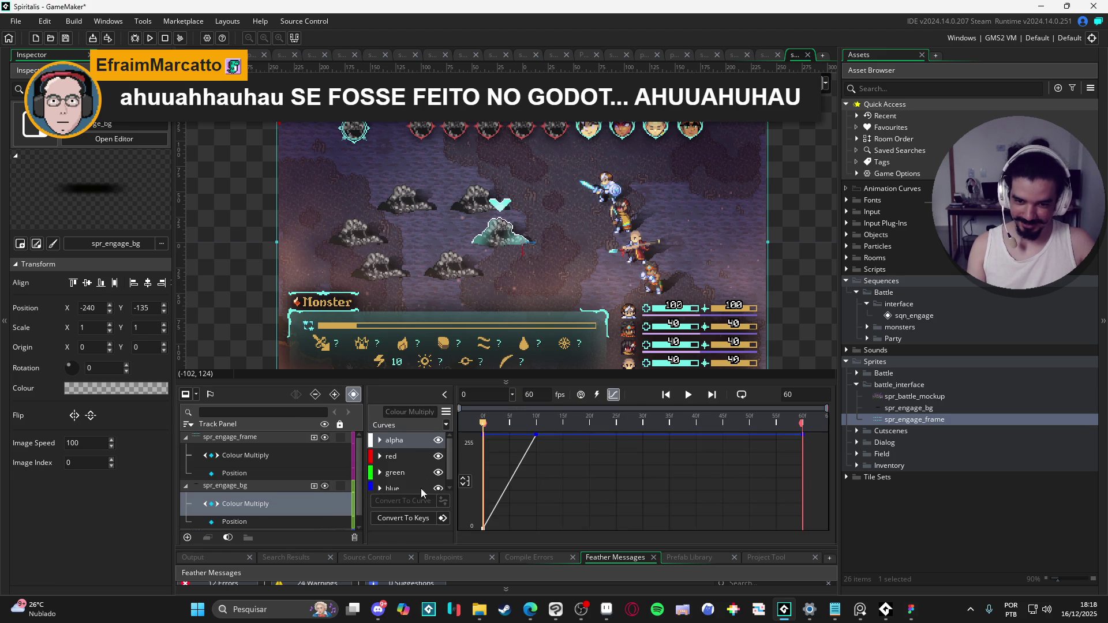
left_click(379, 441)
left_click(375, 455)
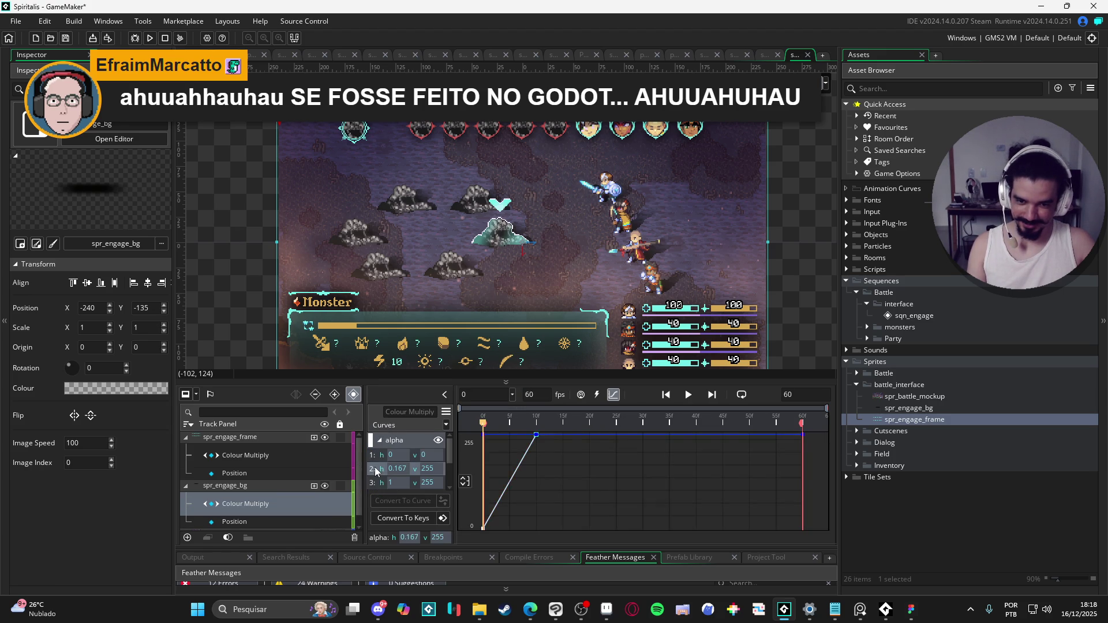
left_click(447, 425)
left_click(482, 344)
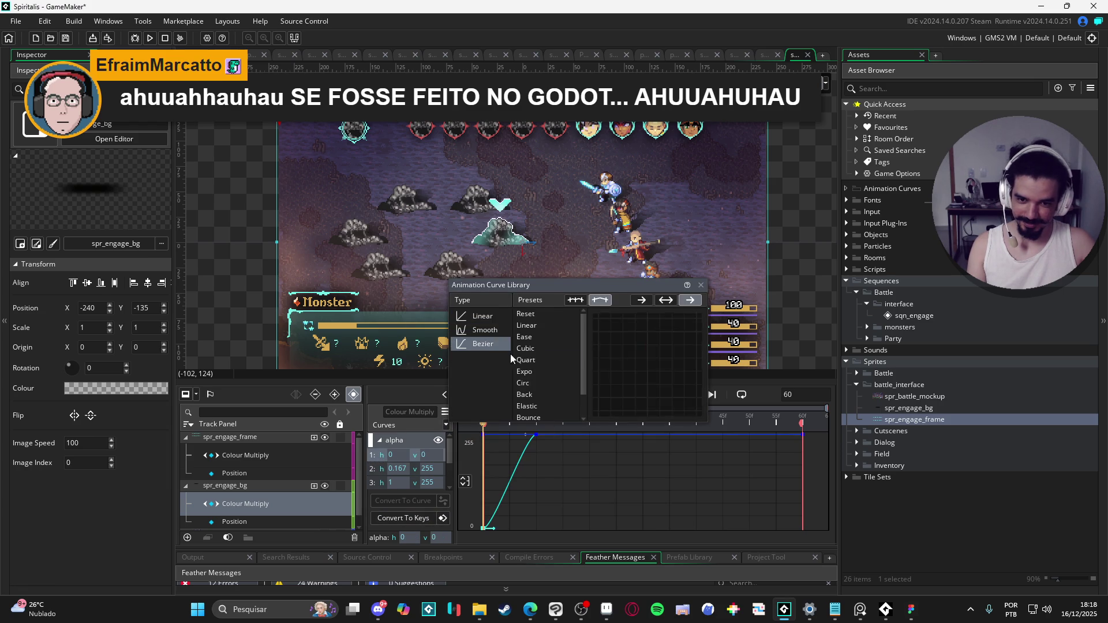
left_click(542, 385)
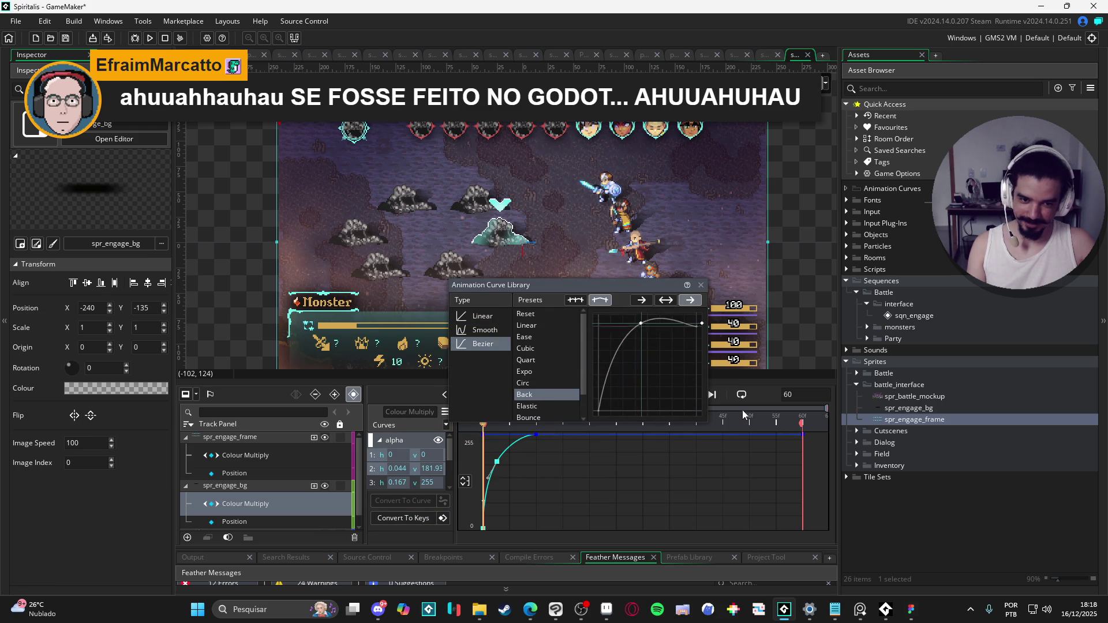
- Preview the fade and delete the extra curve points for a straight 0–255 ramp by 0.167
key("space")
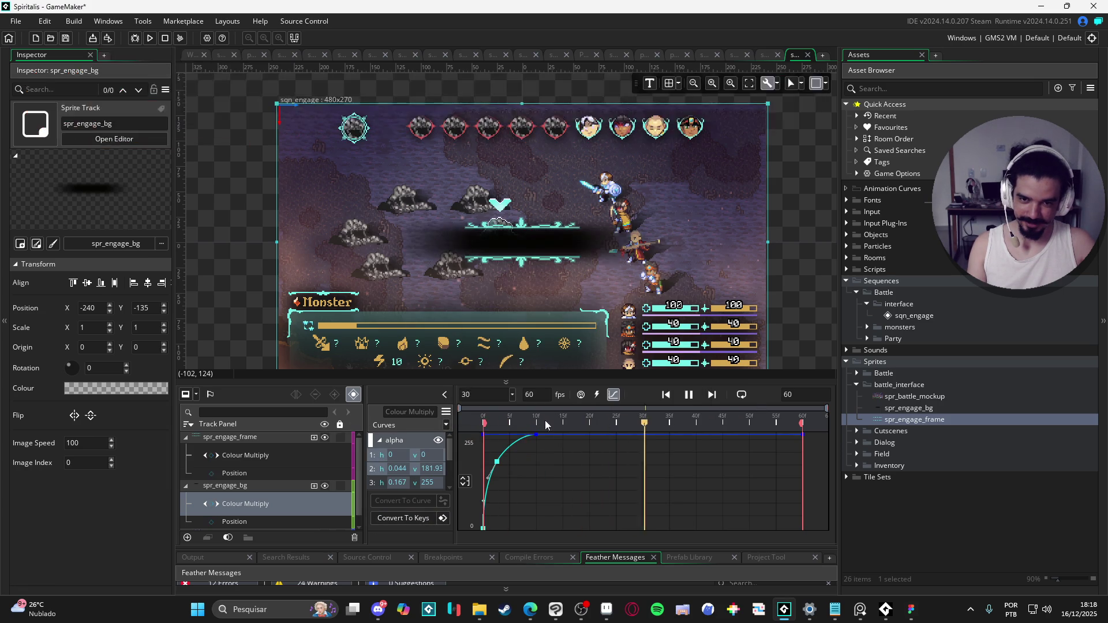
mouse_move(570, 424)
left_mouse_down()
mouse_move(382, 427)
mouse_move(689, 411)
mouse_move(614, 425)
mouse_move(397, 428)
mouse_move(679, 417)
left_mouse_up()
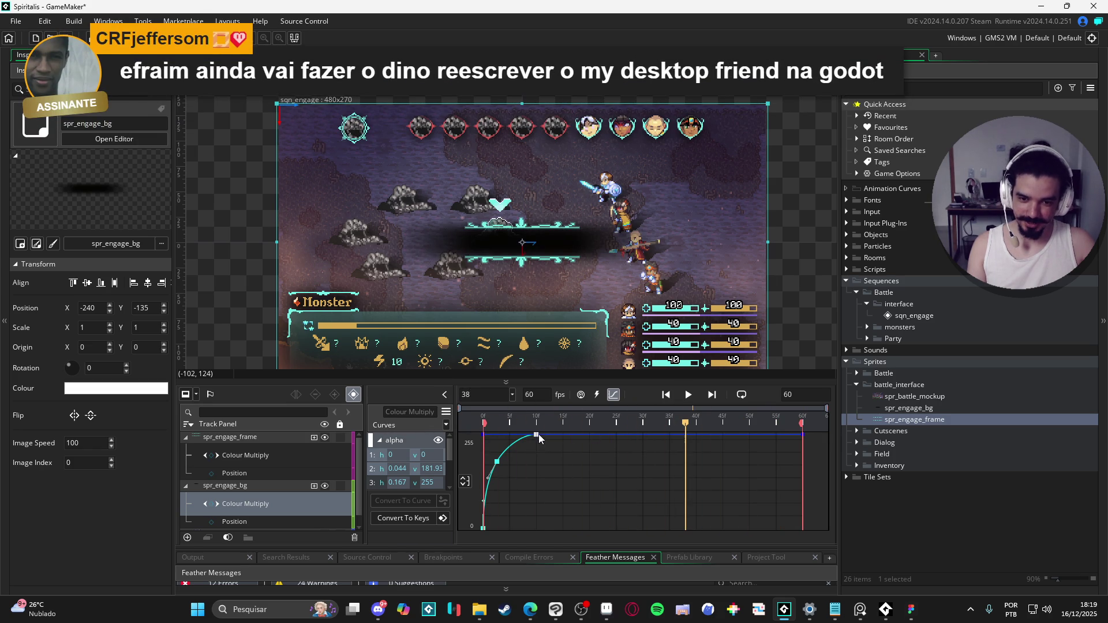
left_click(576, 435)
key("Delete")
key("Delete")
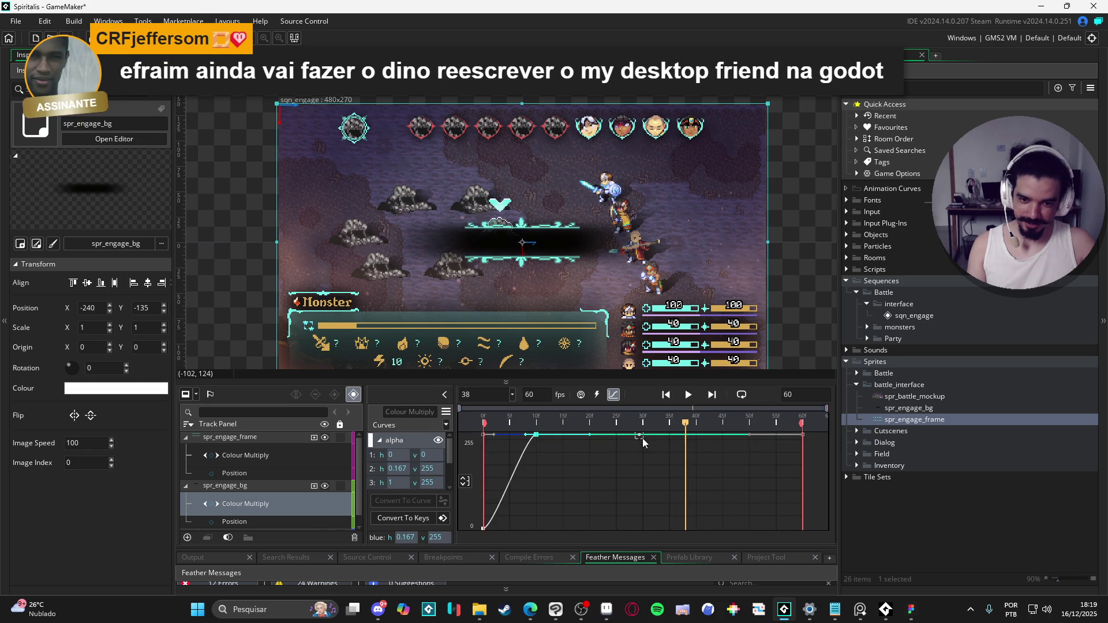
left_click(612, 396)
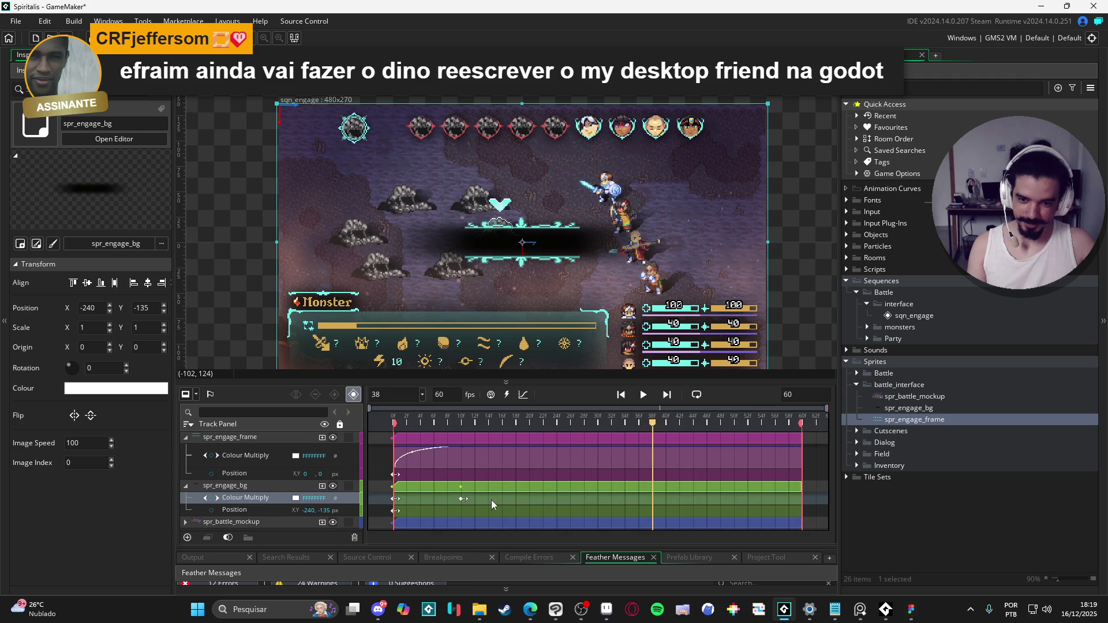
- Collapse the frame's curve lane and move the background's fade-end colour key to frame 20
left_click(450, 454)
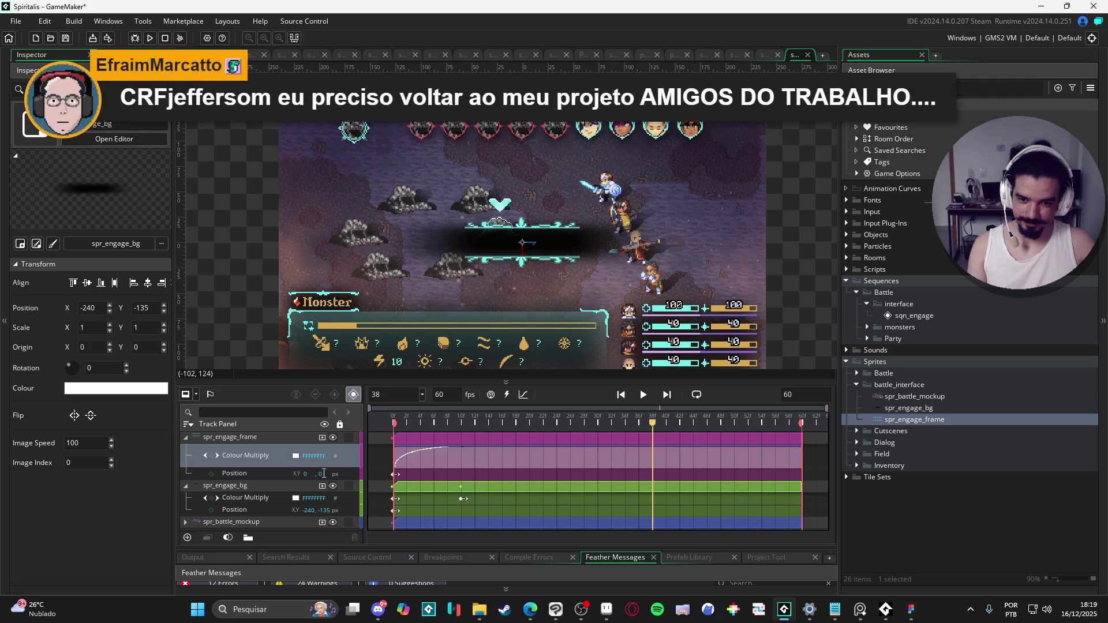
left_click(320, 439)
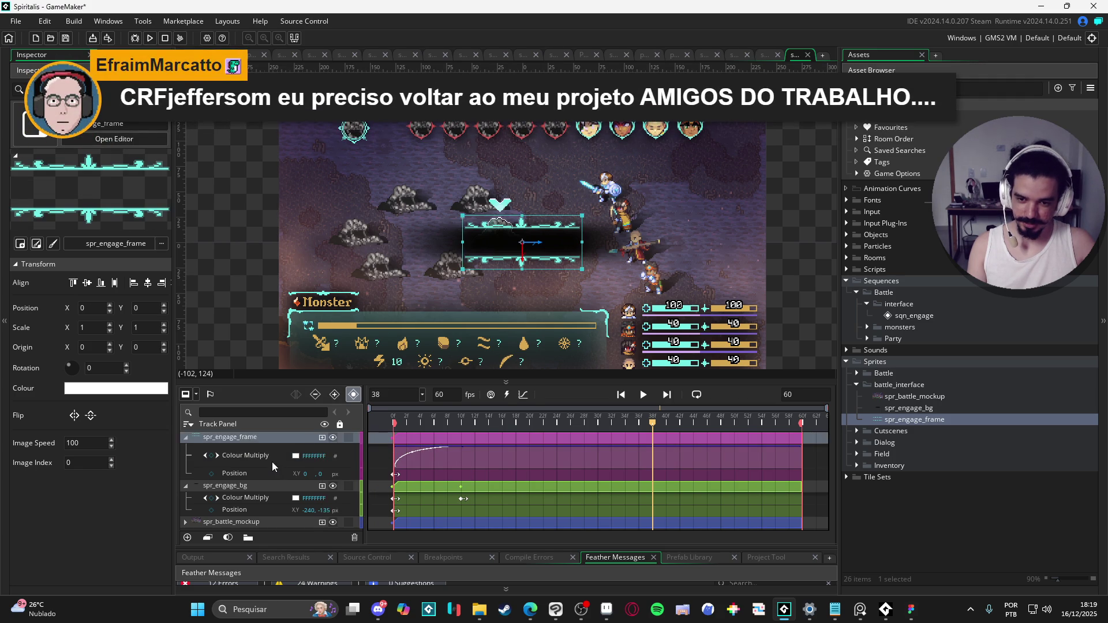
left_click(404, 458)
left_click(411, 462)
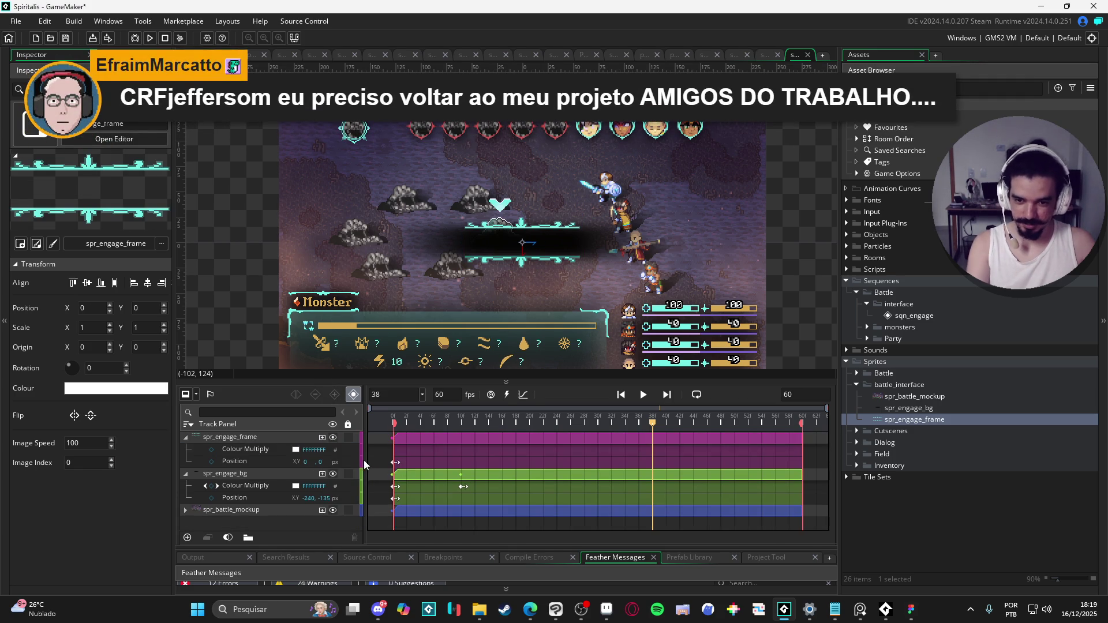
left_click_drag(413, 430, 369, 430)
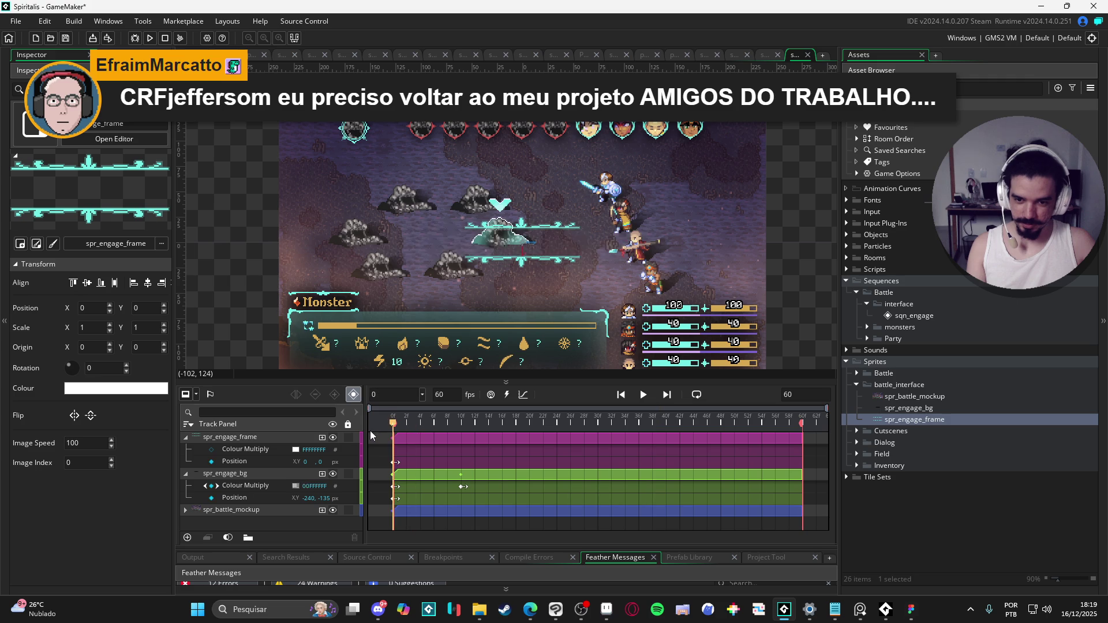
left_click(462, 487)
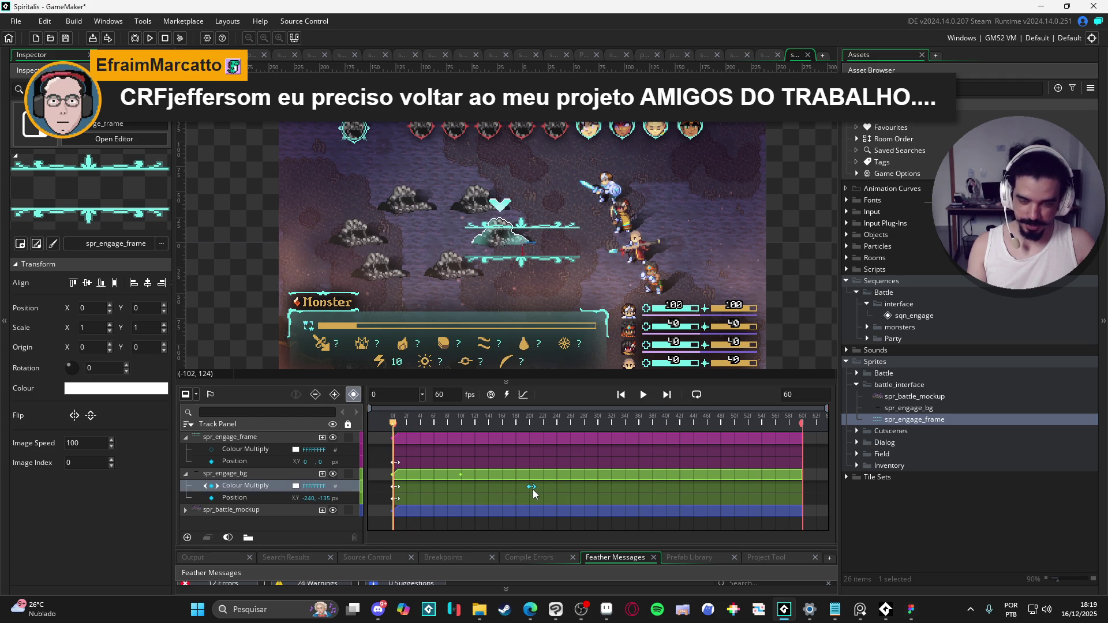
left_click_drag(532, 490, 532, 489)
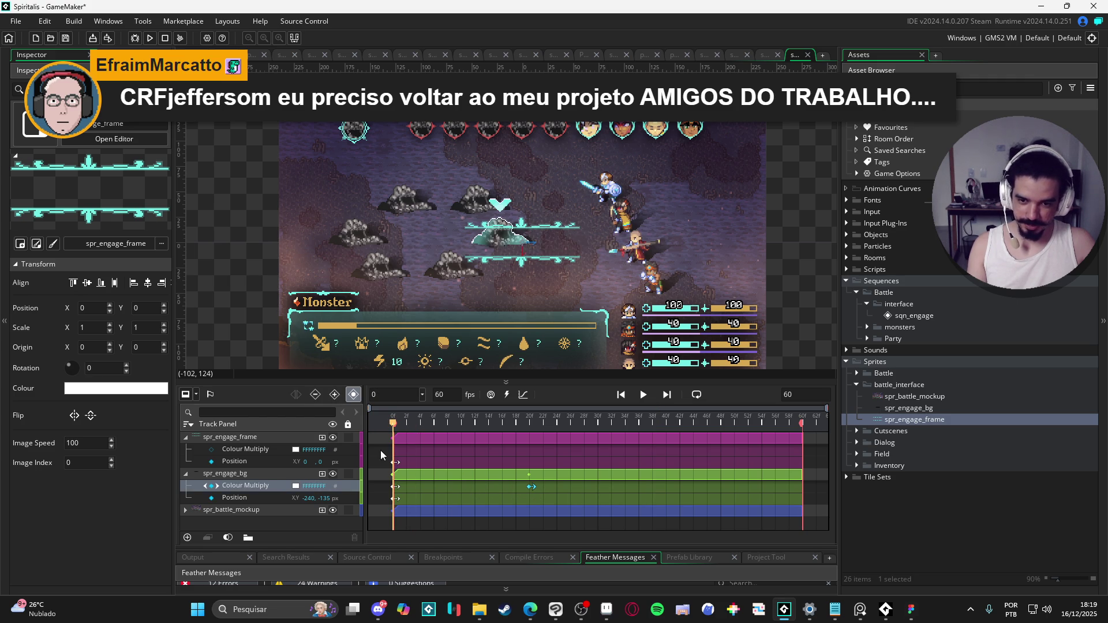
- Add a spr_engage_frame Colour Multiply keyframe at frame 20 with alpha 0
left_click(215, 452)
left_click_drag(516, 425, 531, 425)
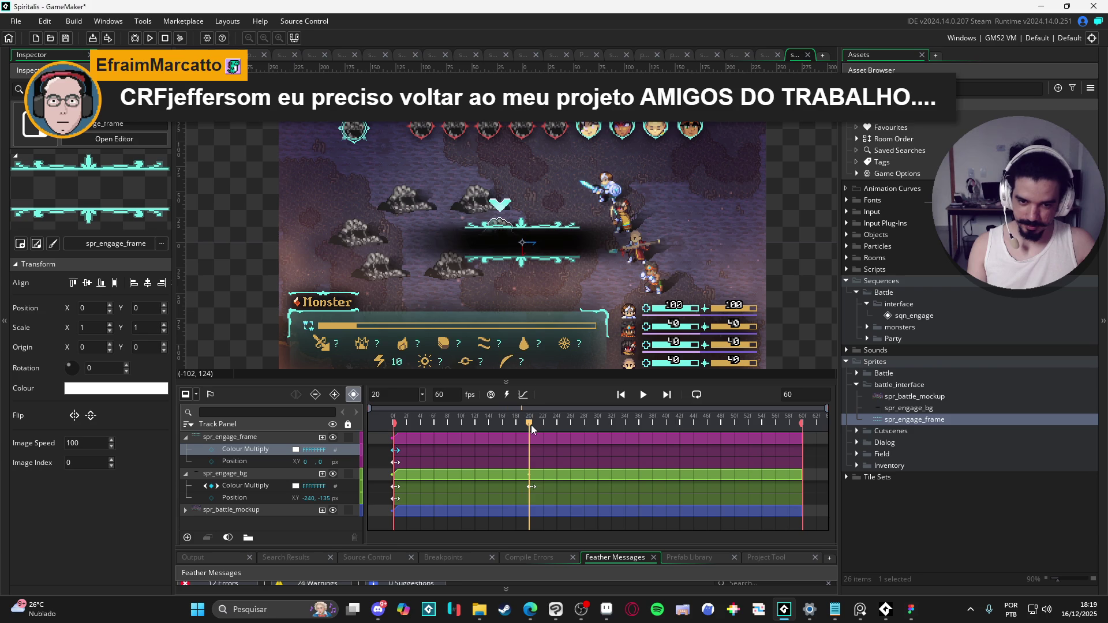
left_click(213, 450)
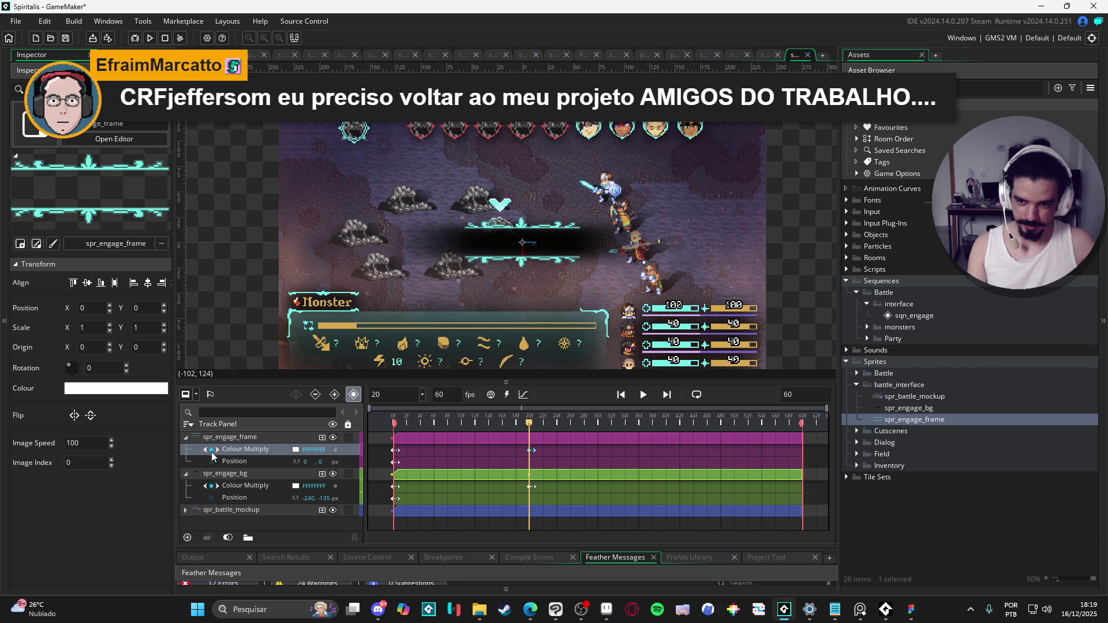
left_click(295, 450)
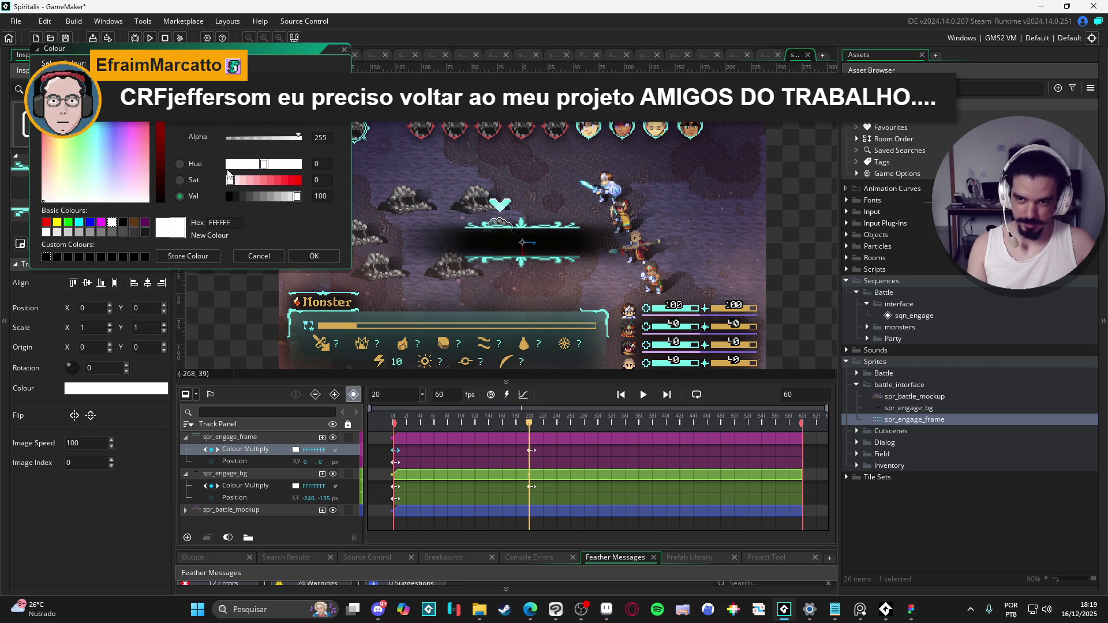
left_click_drag(236, 139, 185, 132)
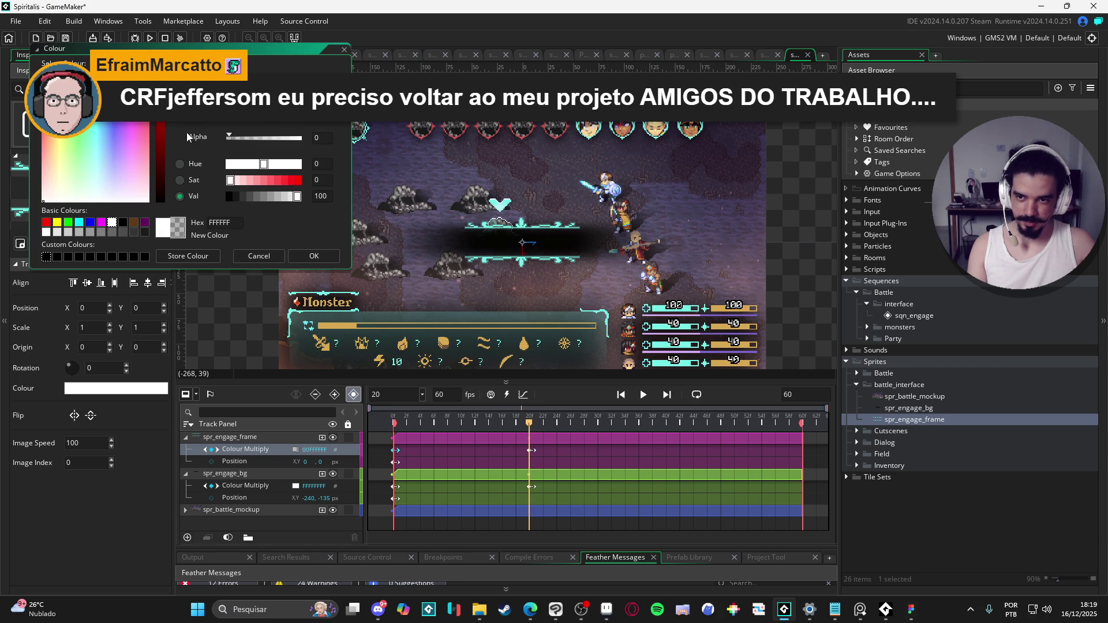
left_click(315, 262)
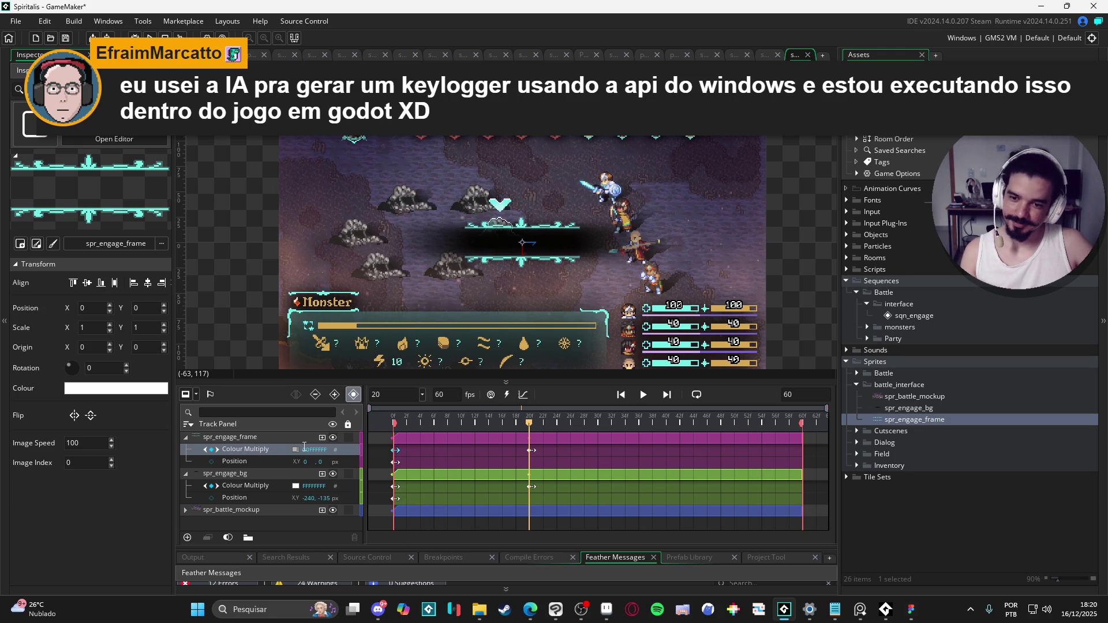
- Select both frame-20 colour keys, play the fade-in preview, and return to frame 0
left_click(530, 451)
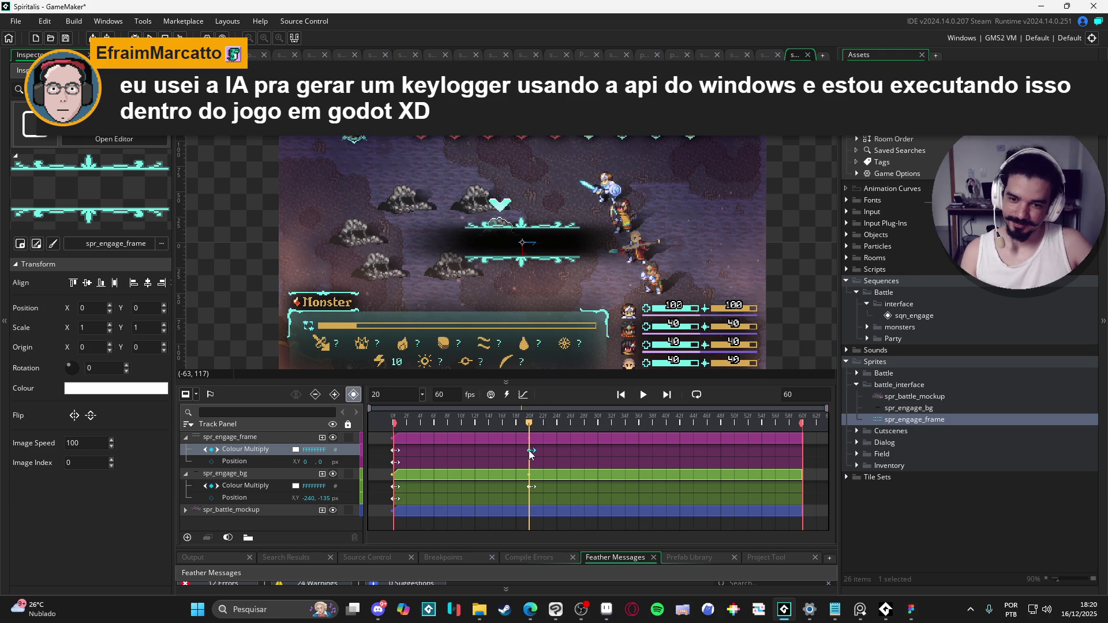
left_click(396, 489)
left_click(531, 488)
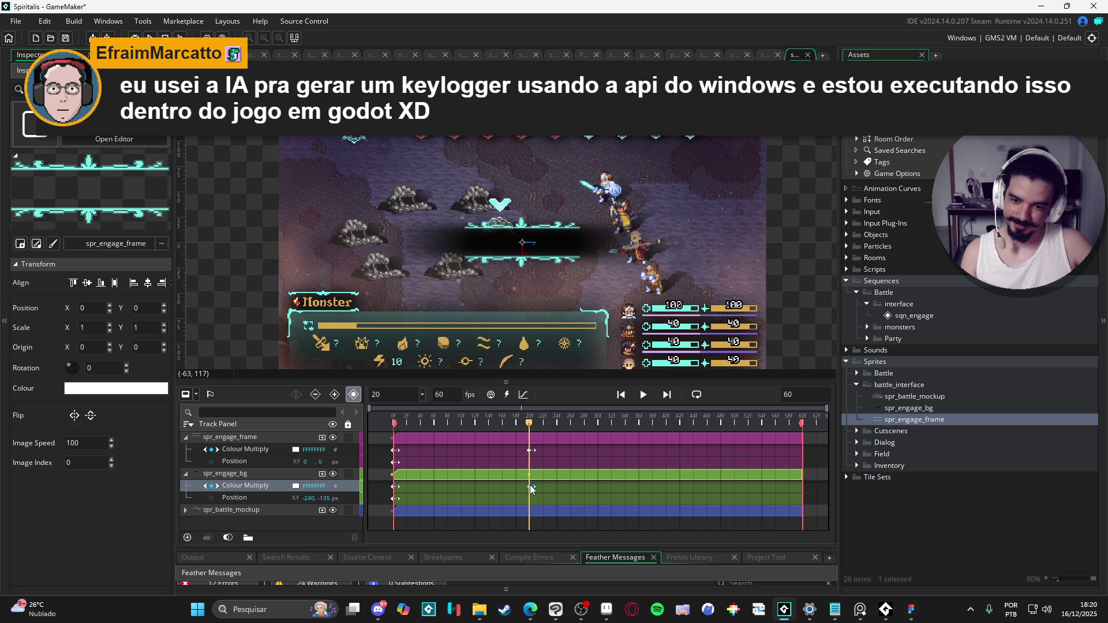
key("space")
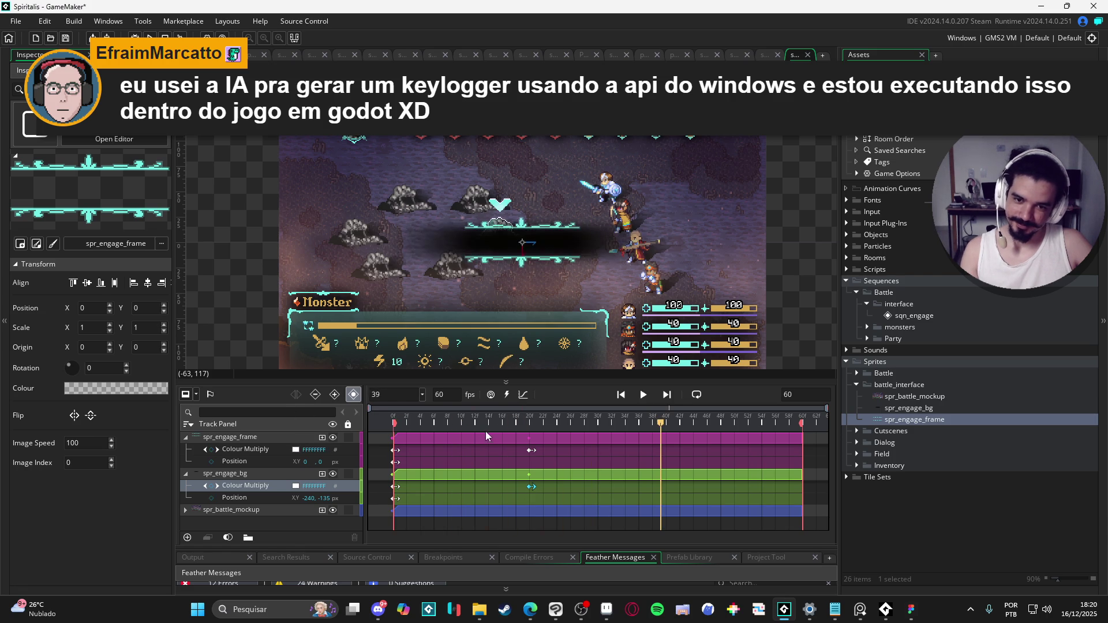
key("space")
key("Home")
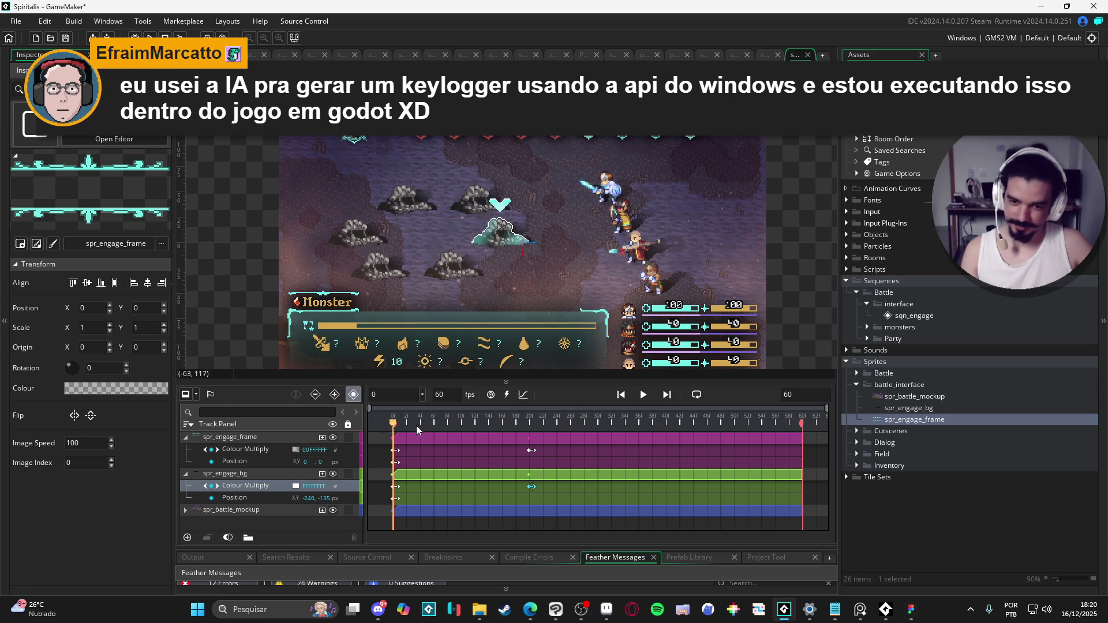
- Convert spr_engage_bg's alpha to a curve and apply the Bezier Quad ease preset
left_click(523, 397)
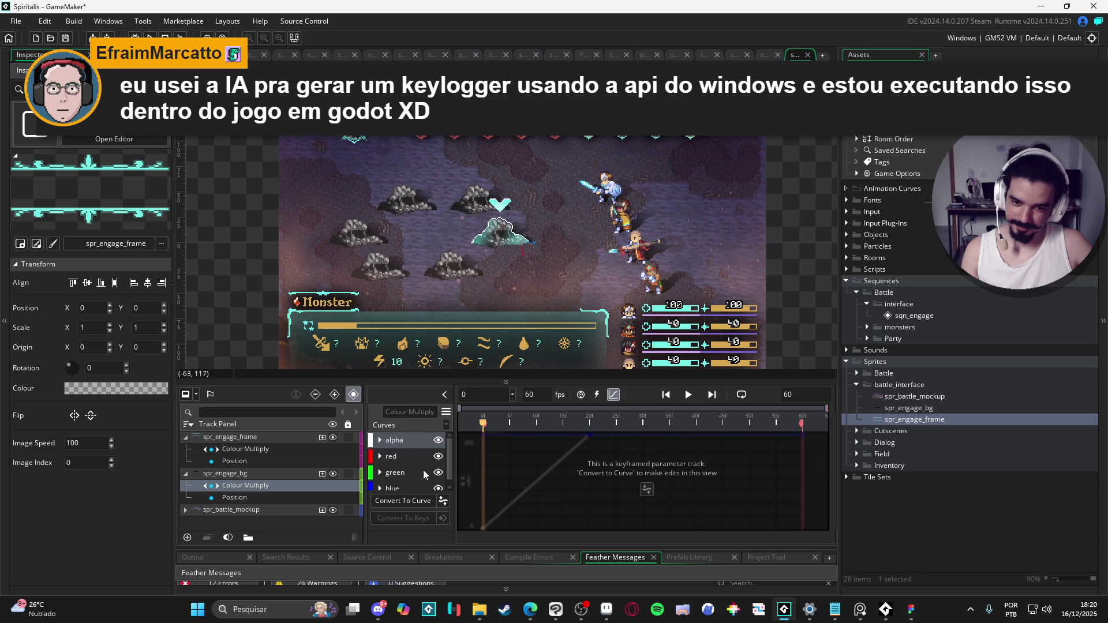
left_click(394, 500)
left_click(379, 445)
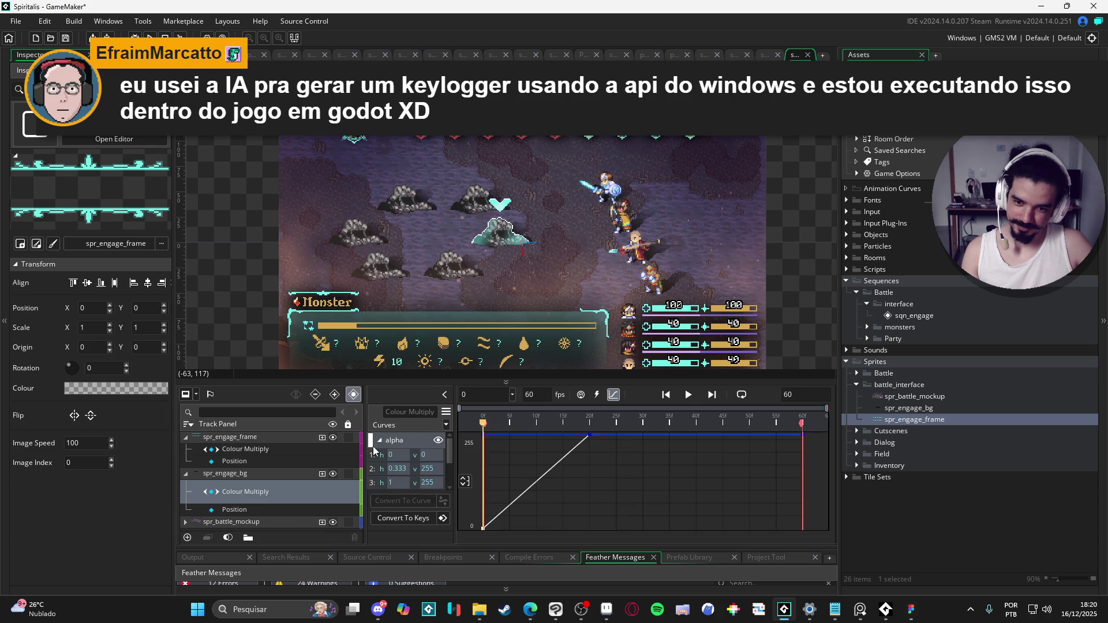
left_click(373, 451)
left_click(445, 427)
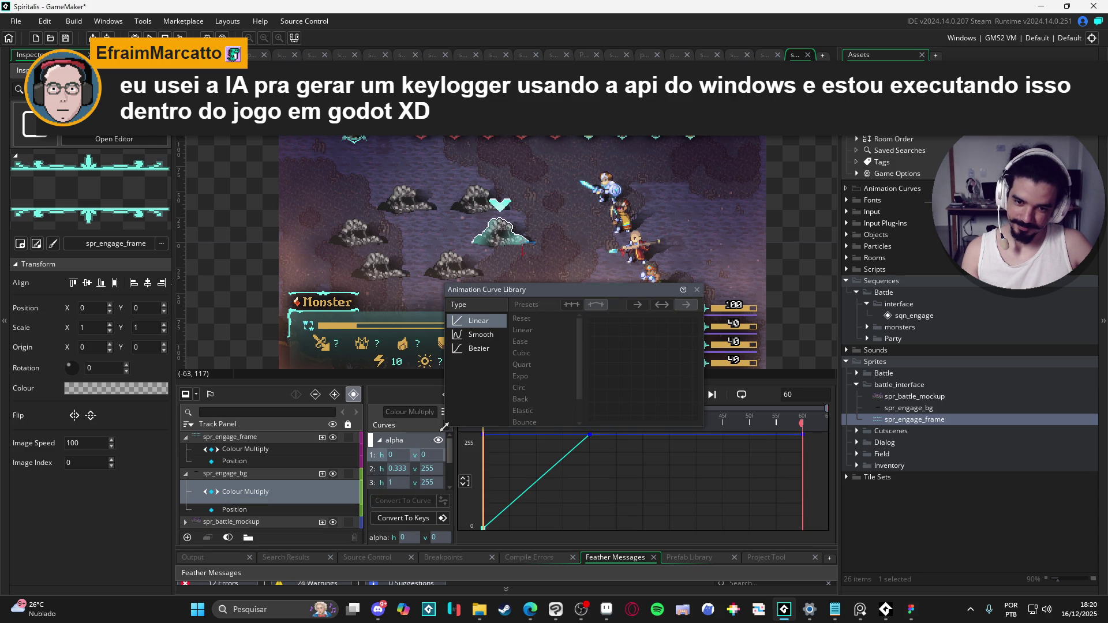
left_click(478, 349)
left_click(524, 353)
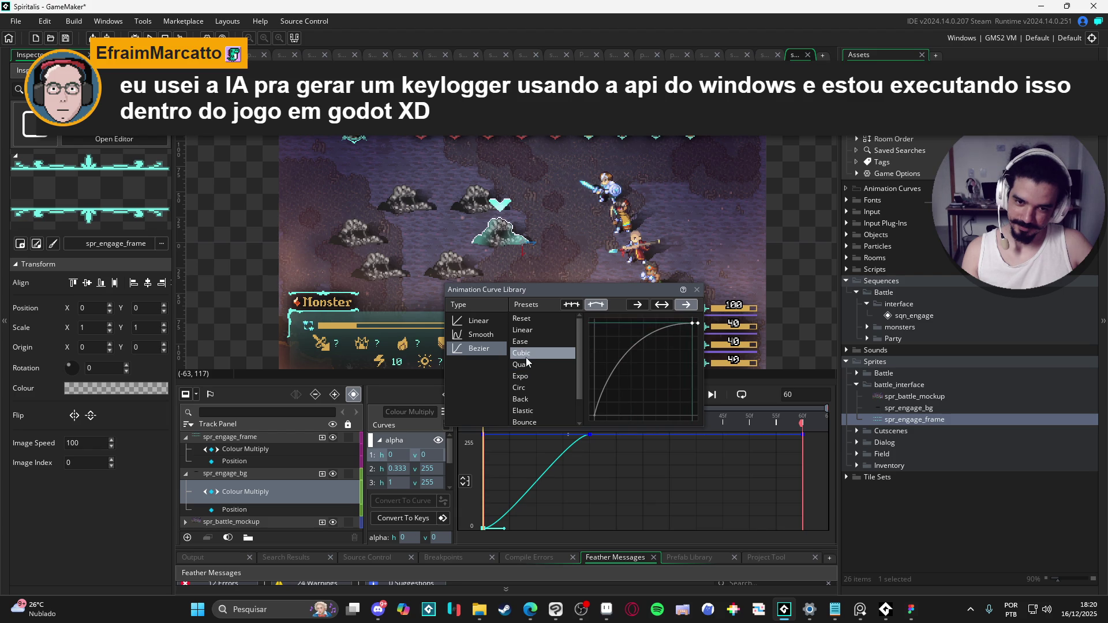
left_click(525, 365)
left_click(422, 421)
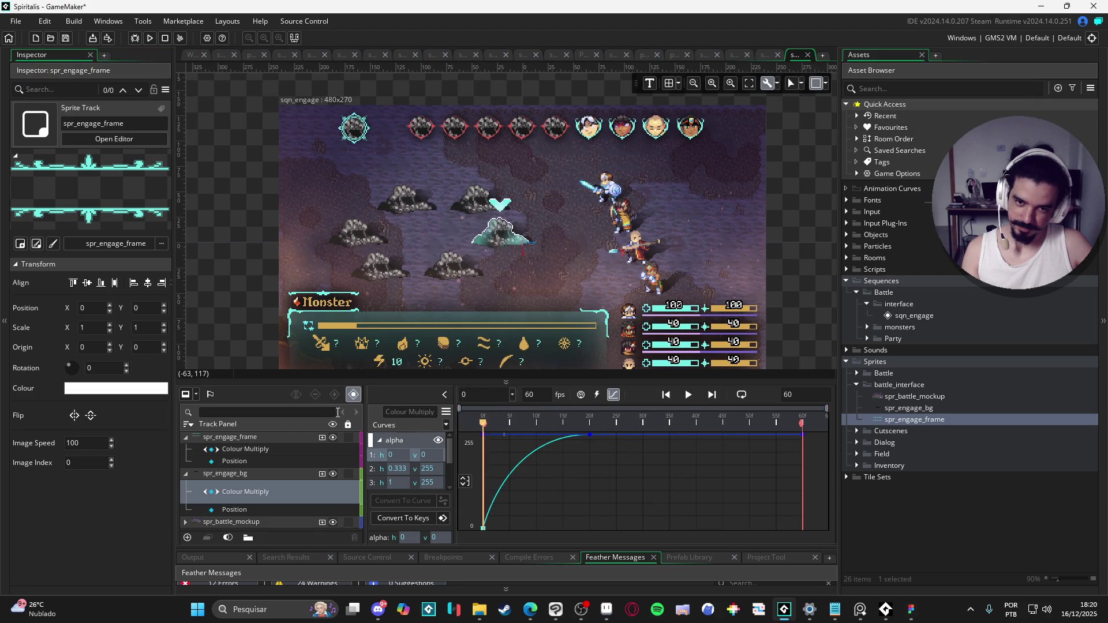
- Preview the Quad-eased background fade twice from frame 0
key("space")
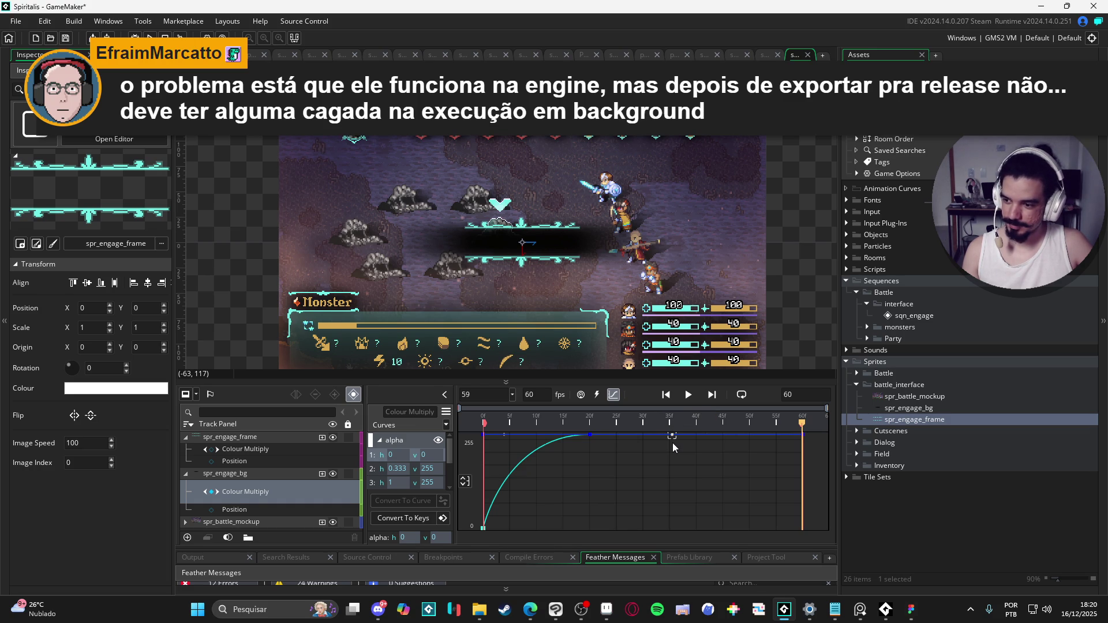
key("Home")
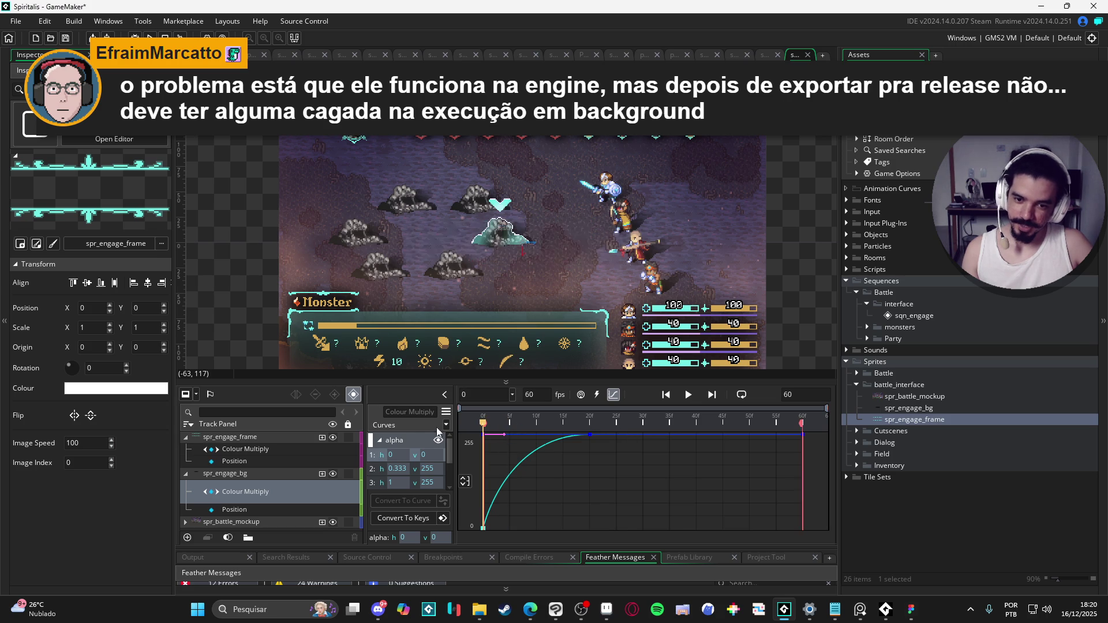
key("space")
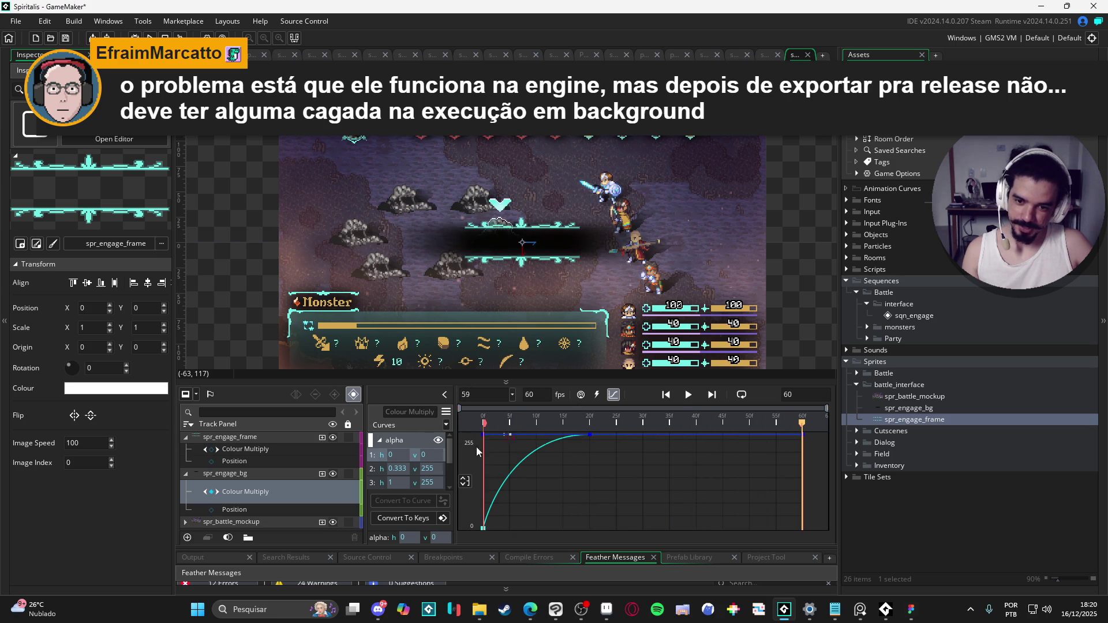
left_click(380, 440)
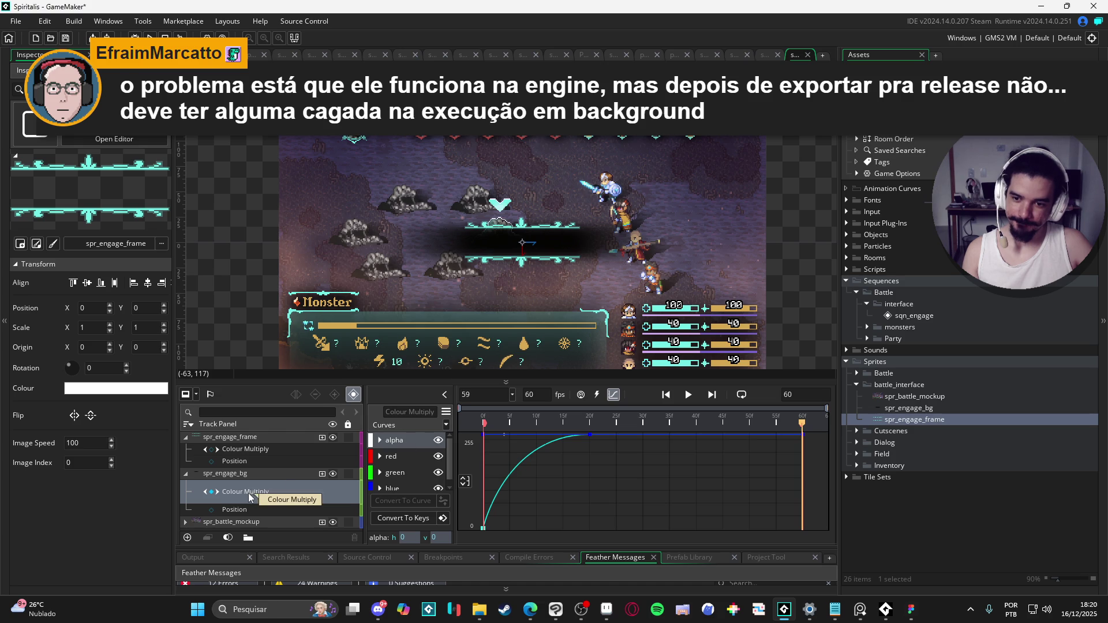
- Inspect the frame and background parameter curves, then switch back to keyframe view and play
left_click(254, 461)
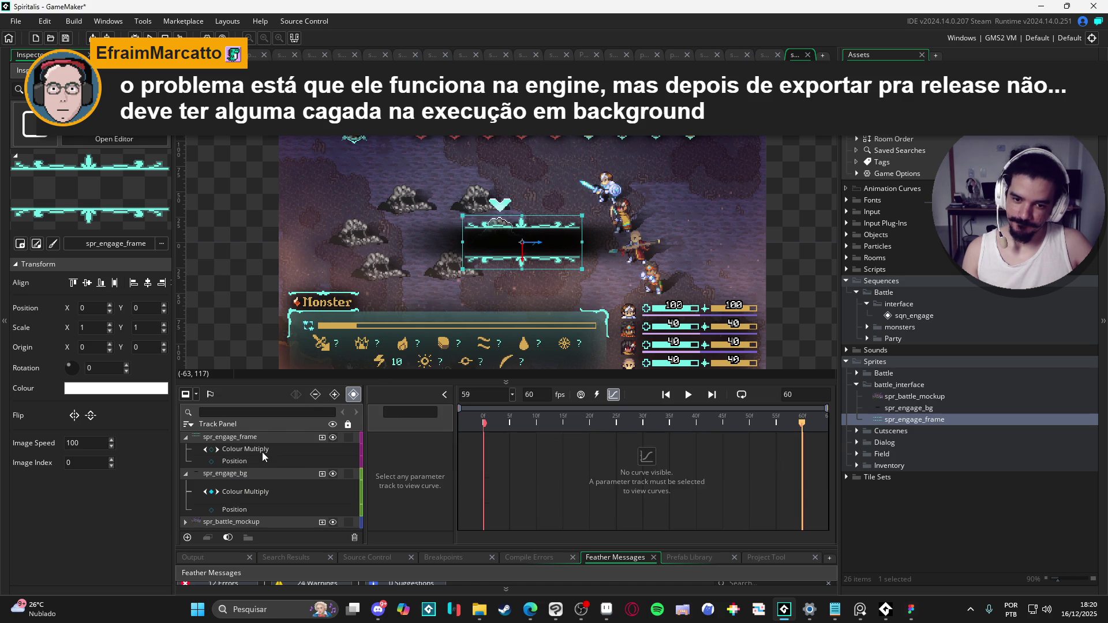
left_click(262, 451)
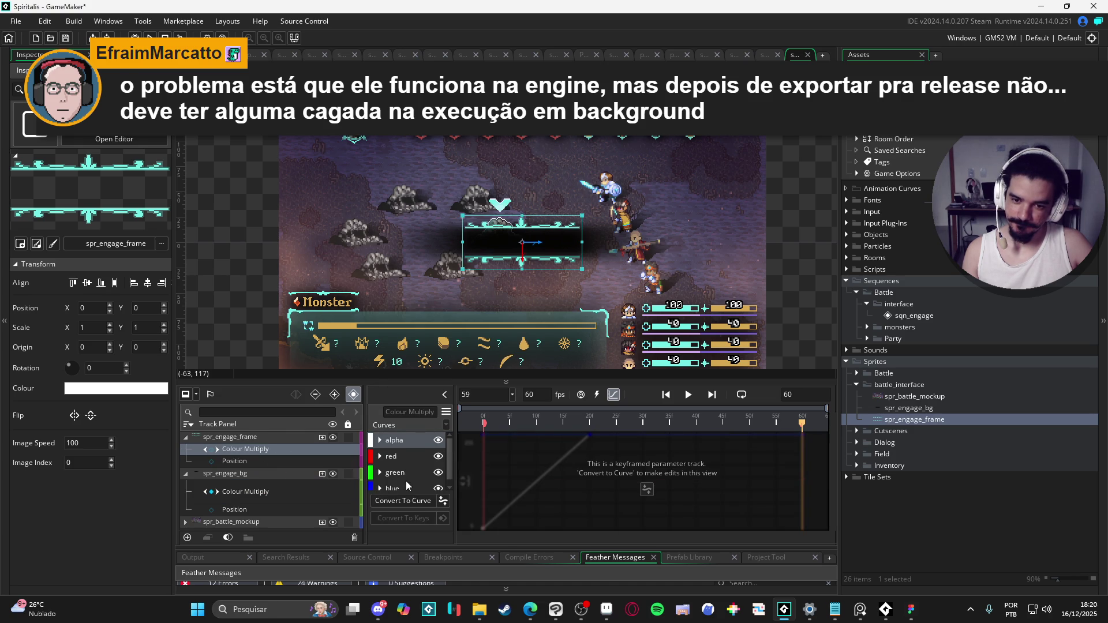
left_click(307, 496)
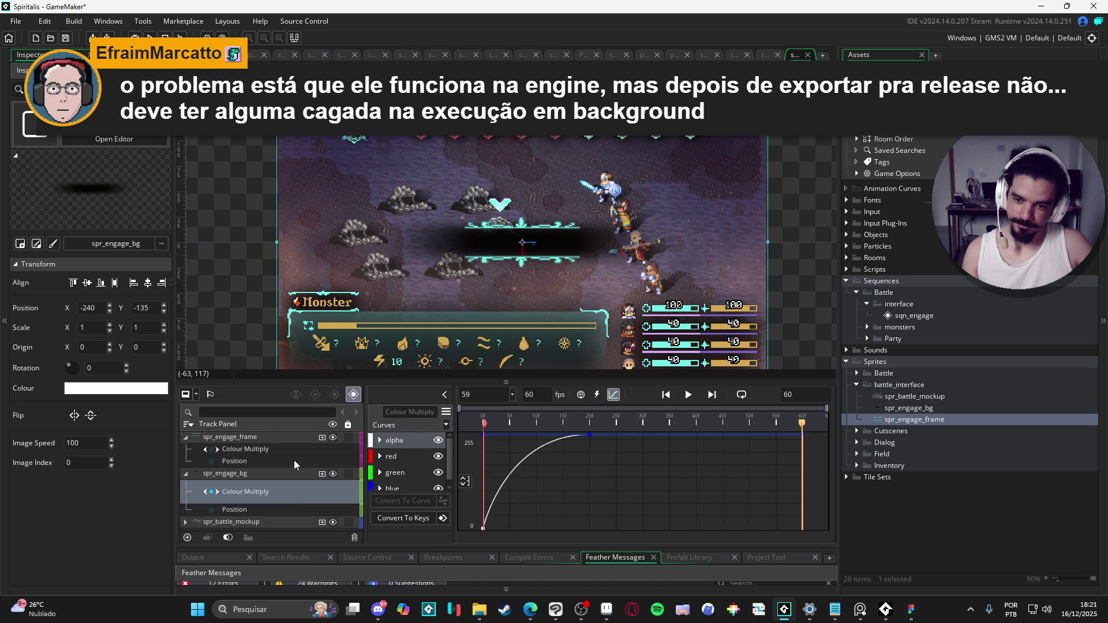
left_click(265, 450)
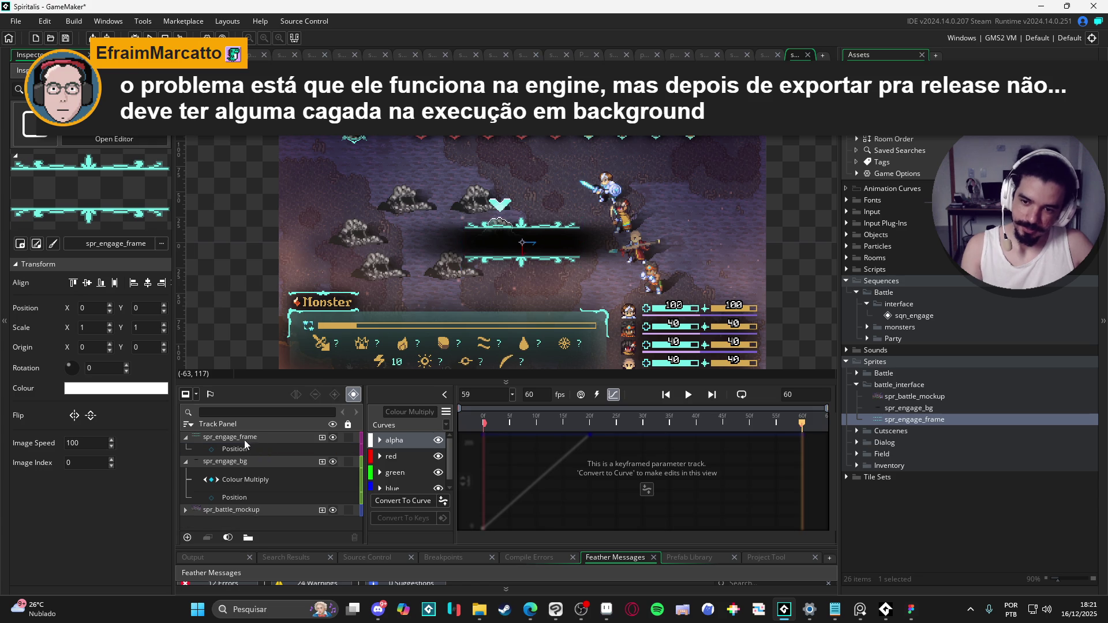
left_click(243, 438)
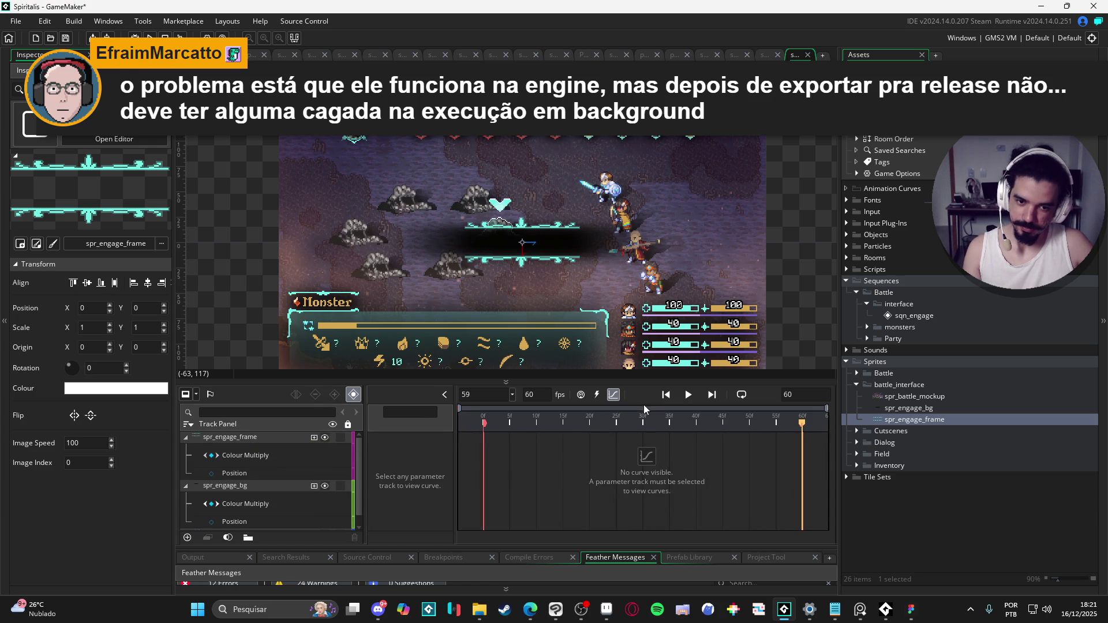
left_click(613, 400)
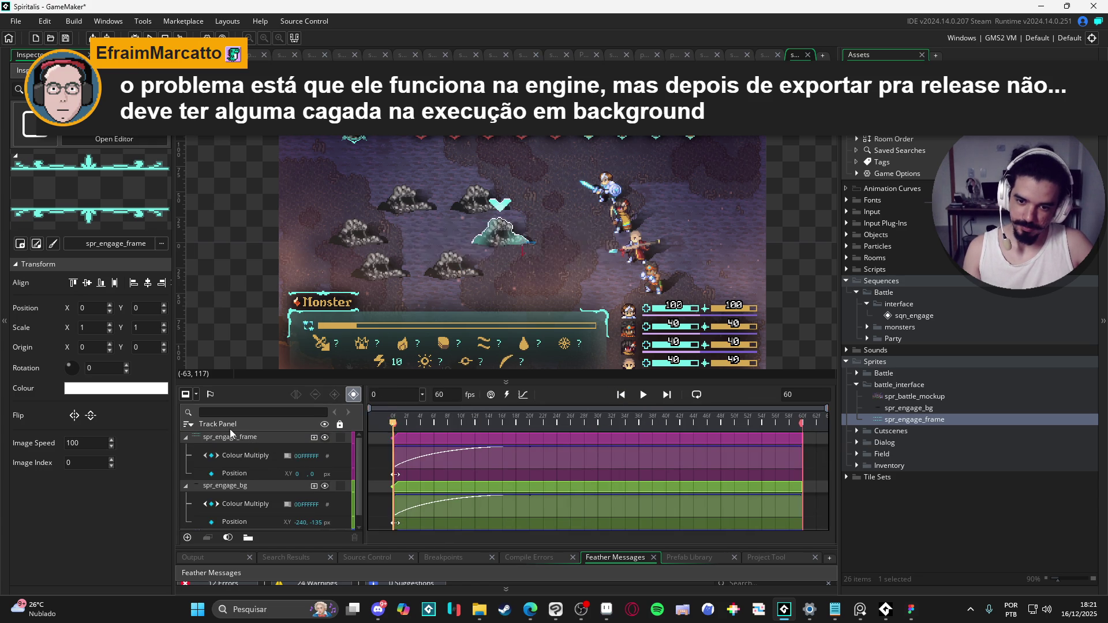
key("space")
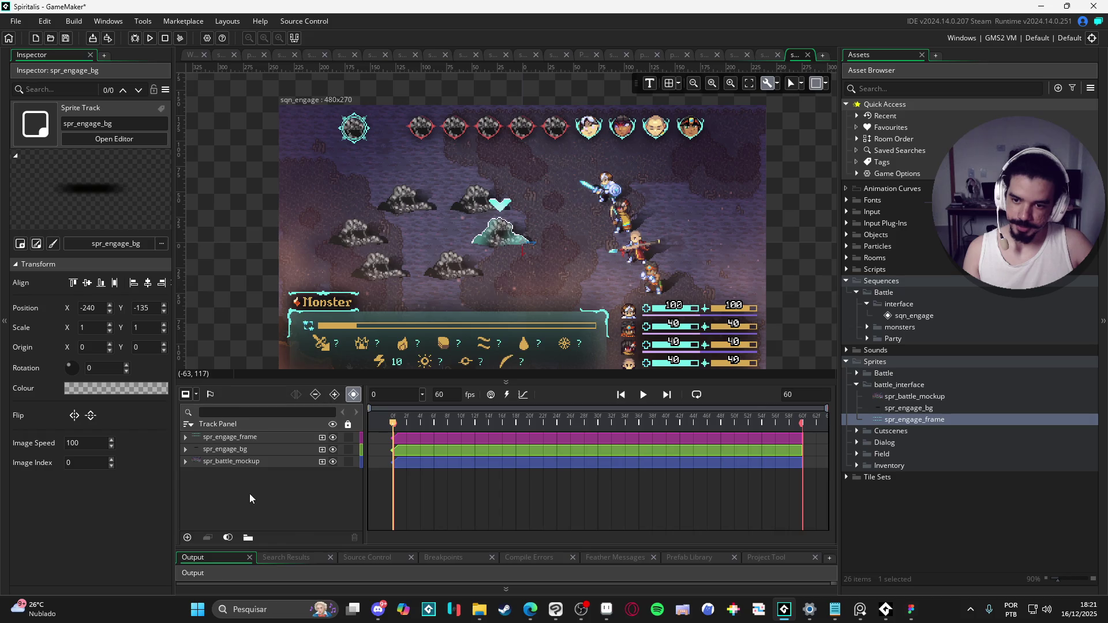
- Collapse all the sqn_engage tracks from the Track Panel
right_click(249, 494)
left_click(225, 498)
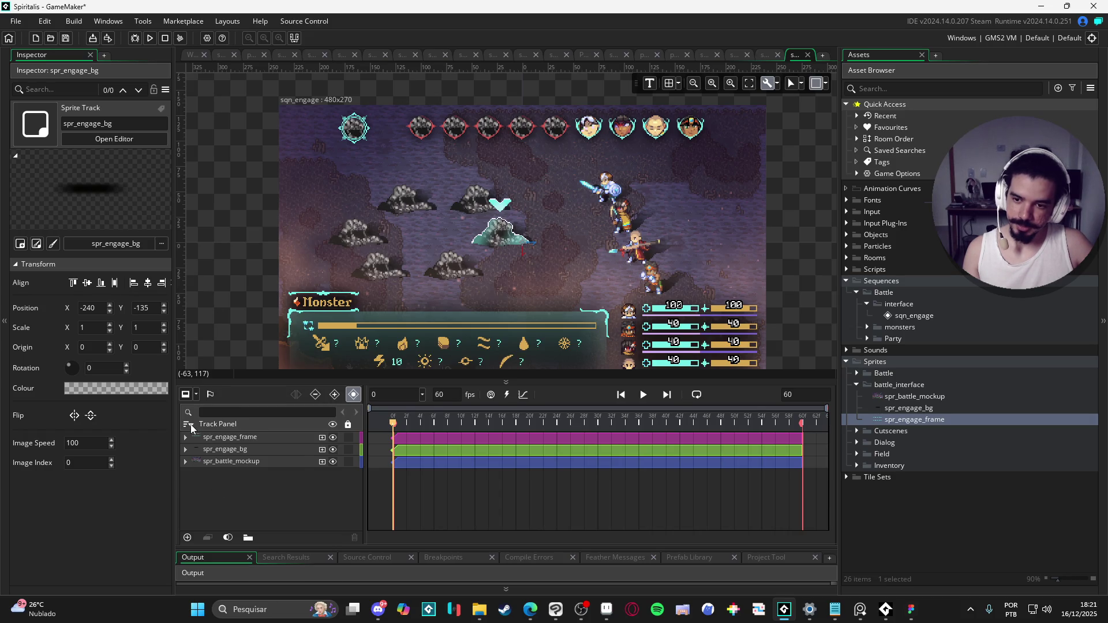
left_click(189, 426)
left_click(189, 426)
- Move the playhead to frame 18 and add an ENGAGE text track on the canvas
right_click(236, 506)
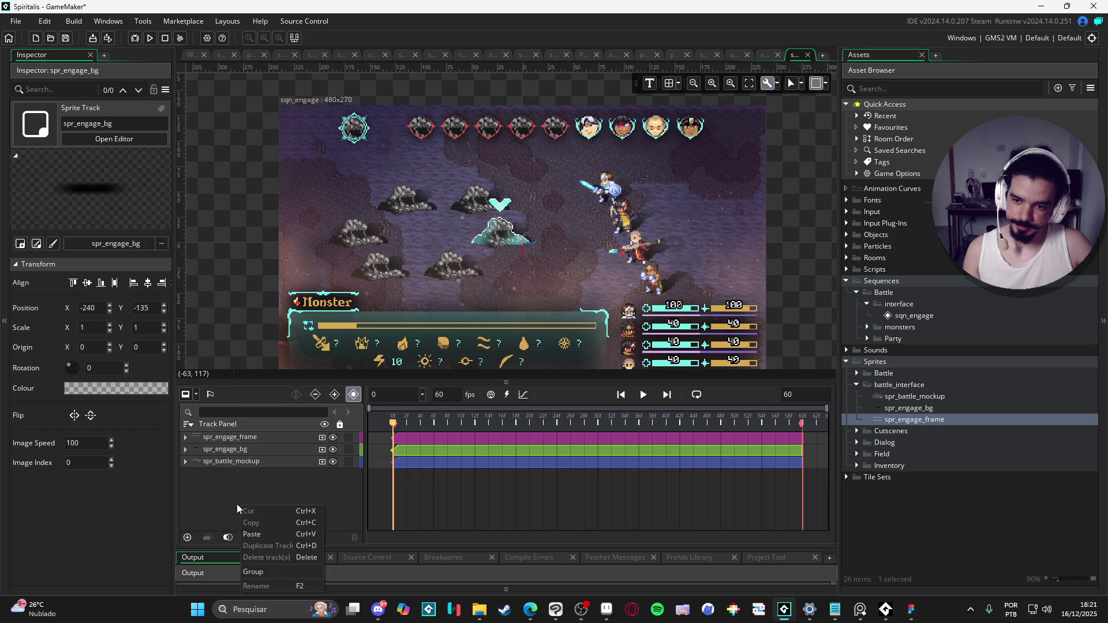
left_click(224, 492)
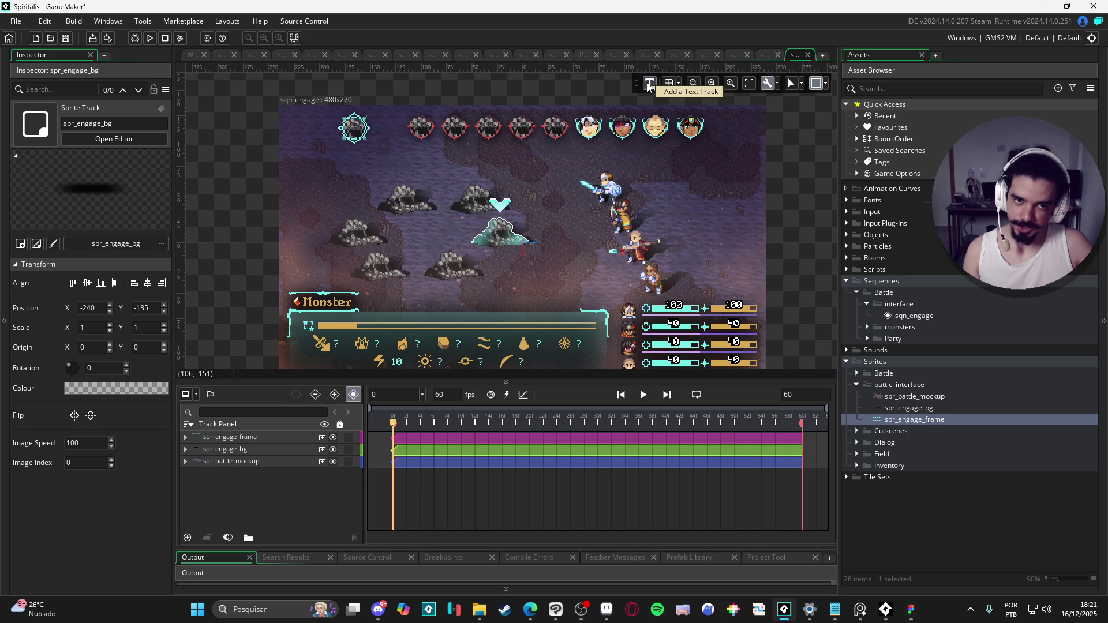
left_click(422, 423)
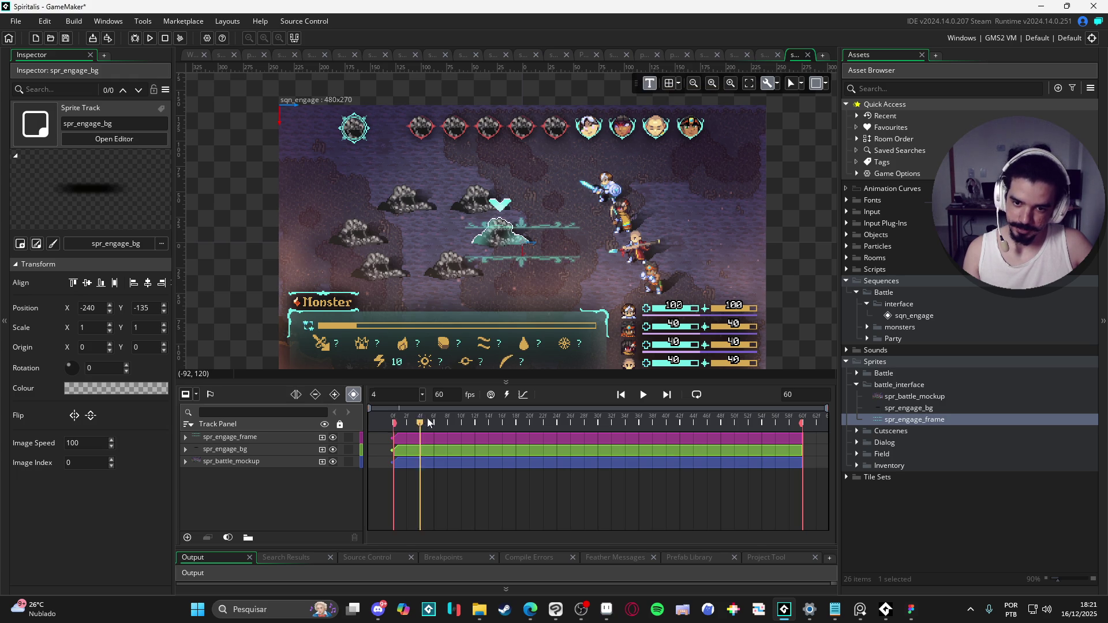
left_click_drag(429, 424, 516, 422)
left_click(519, 240)
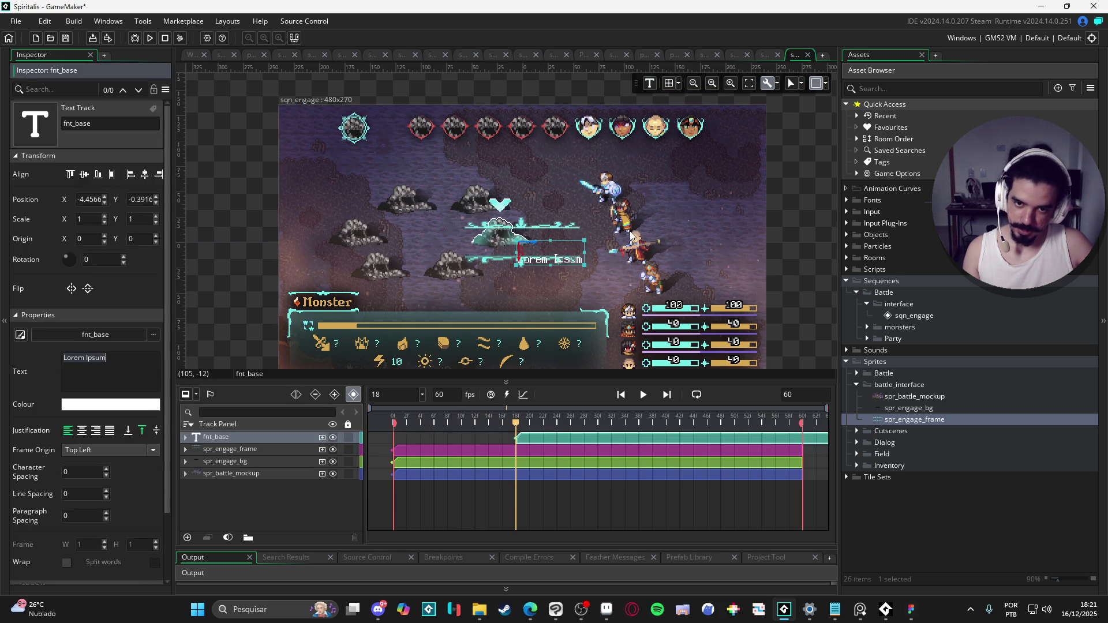
type("ENGAGE")
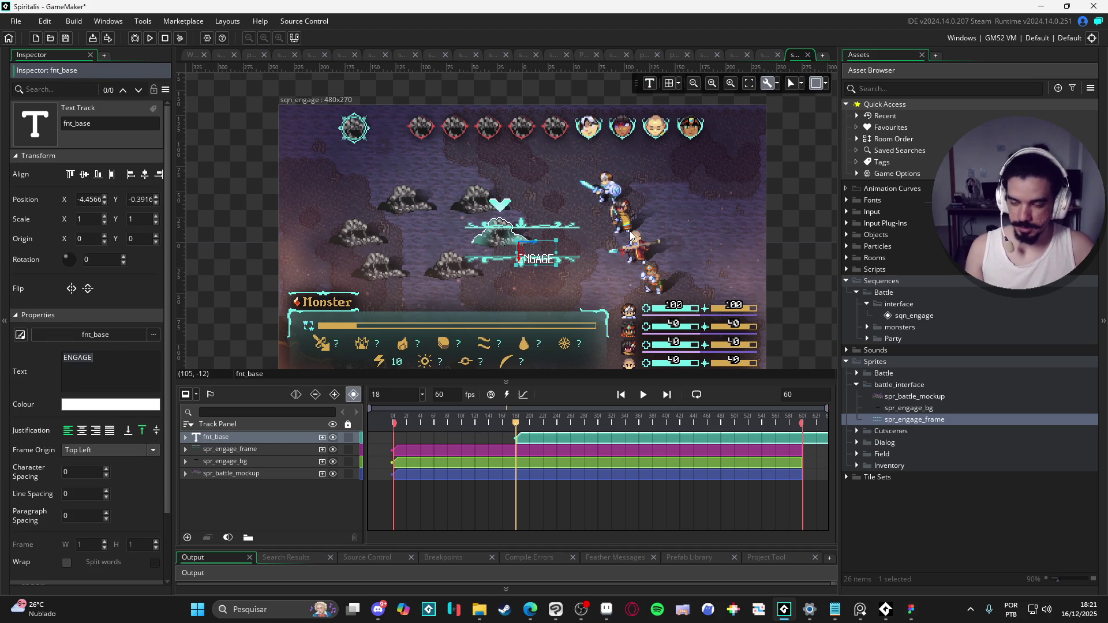
- Set the text's Frame Origin to Middle Centre and justify it centred horizontally and vertically
left_click(145, 450)
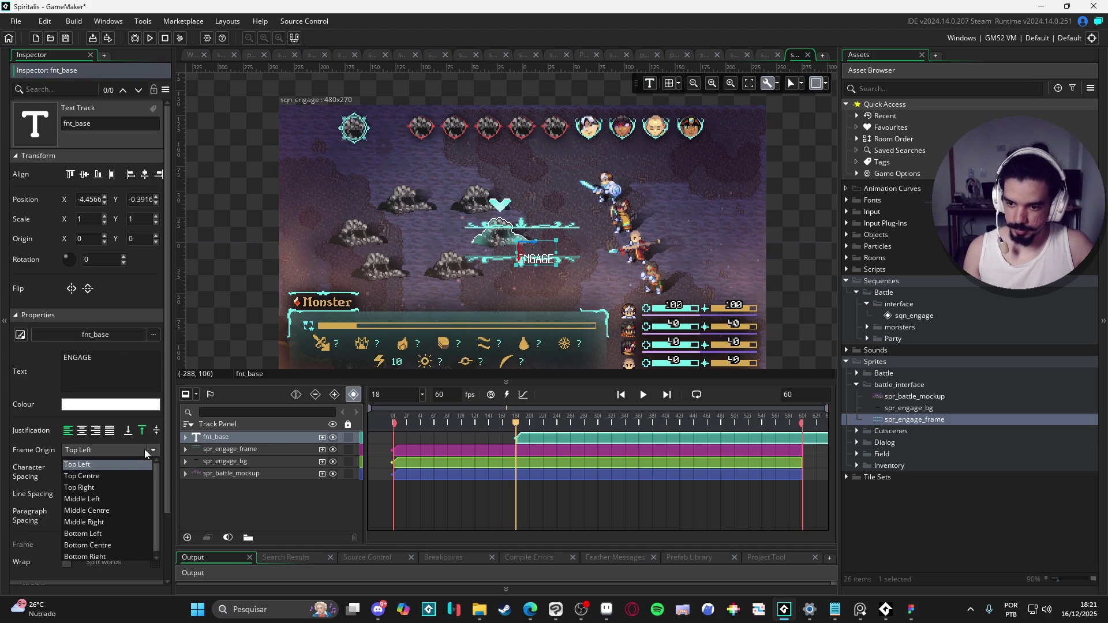
left_click(123, 511)
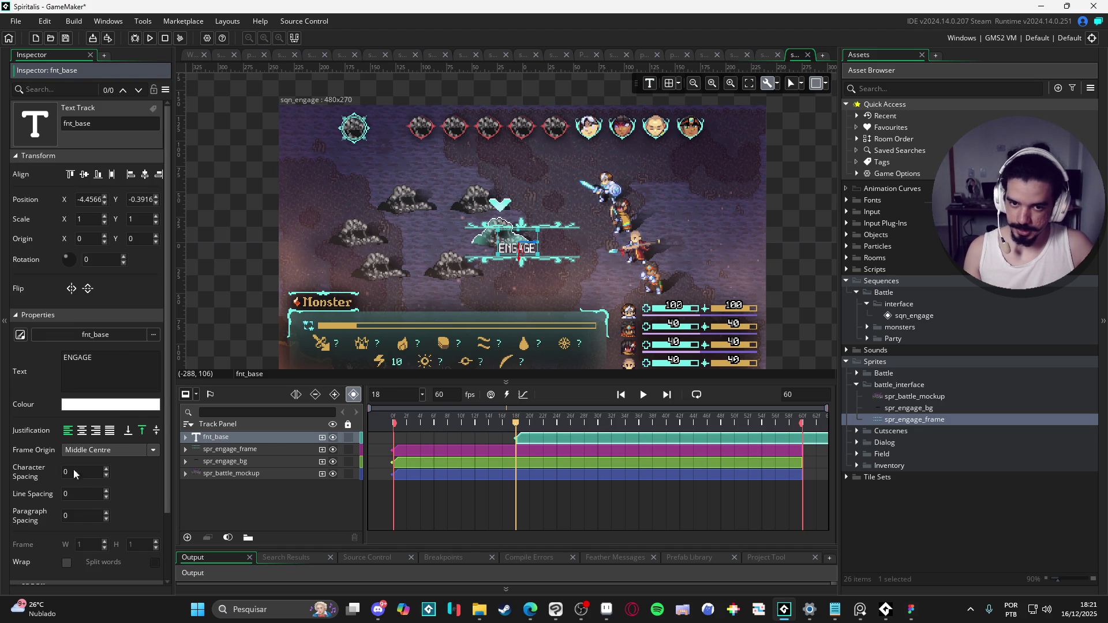
left_click(82, 430)
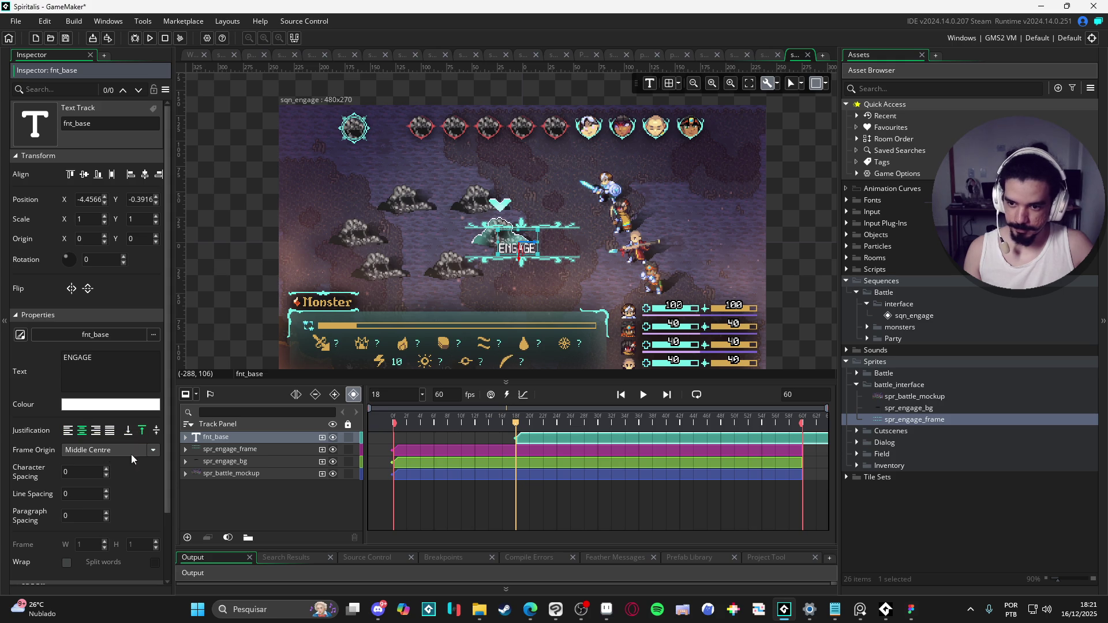
left_click(156, 430)
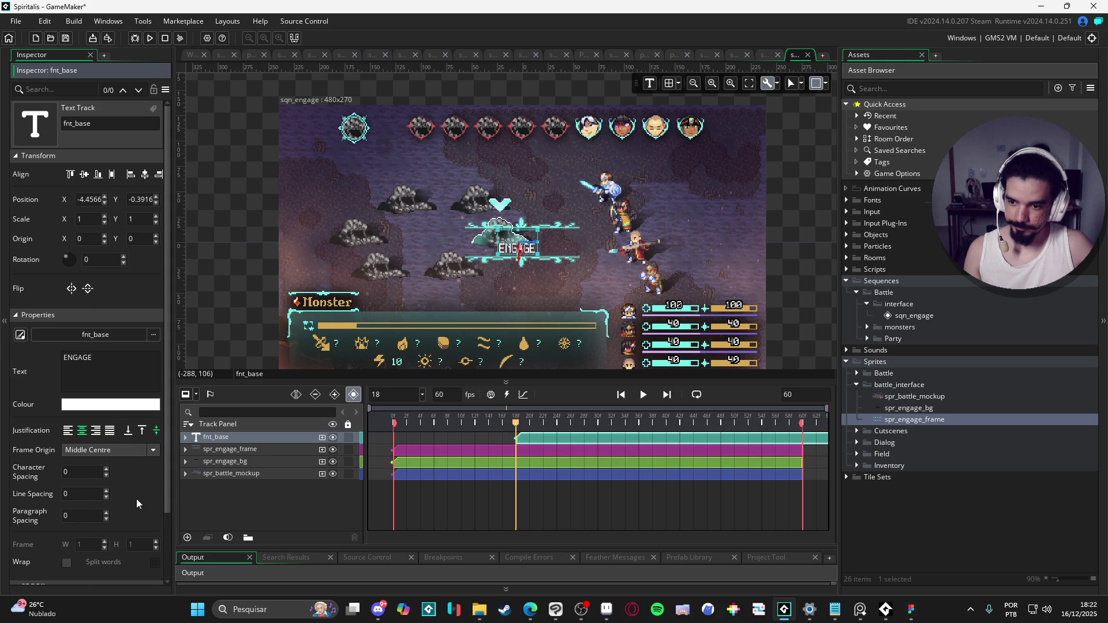
scroll(139, 497, "down", 2)
scroll(131, 469, "up", 2)
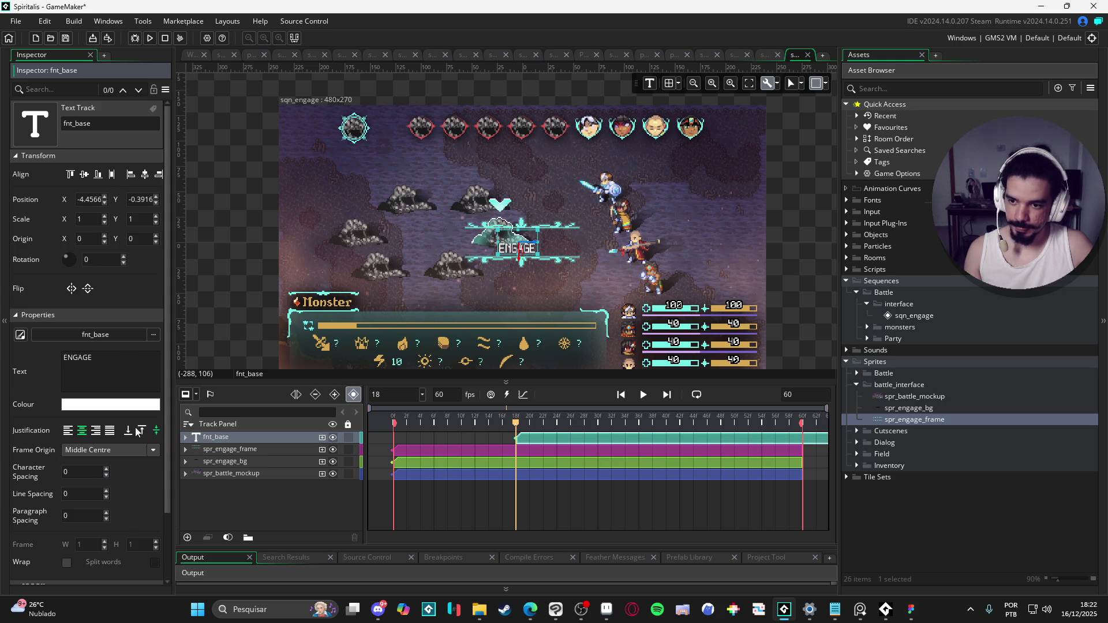
- Try fnt_text on the ENGAGE text, then search 'FNT' and apply fnt_title instead
left_click(153, 335)
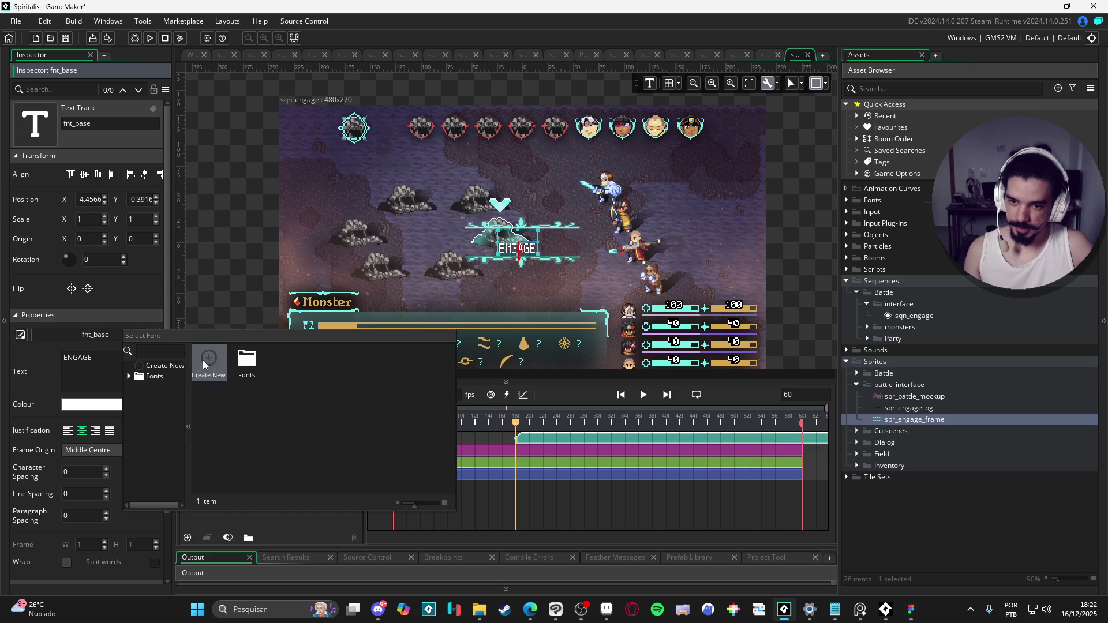
double_click(247, 361)
left_click(295, 367)
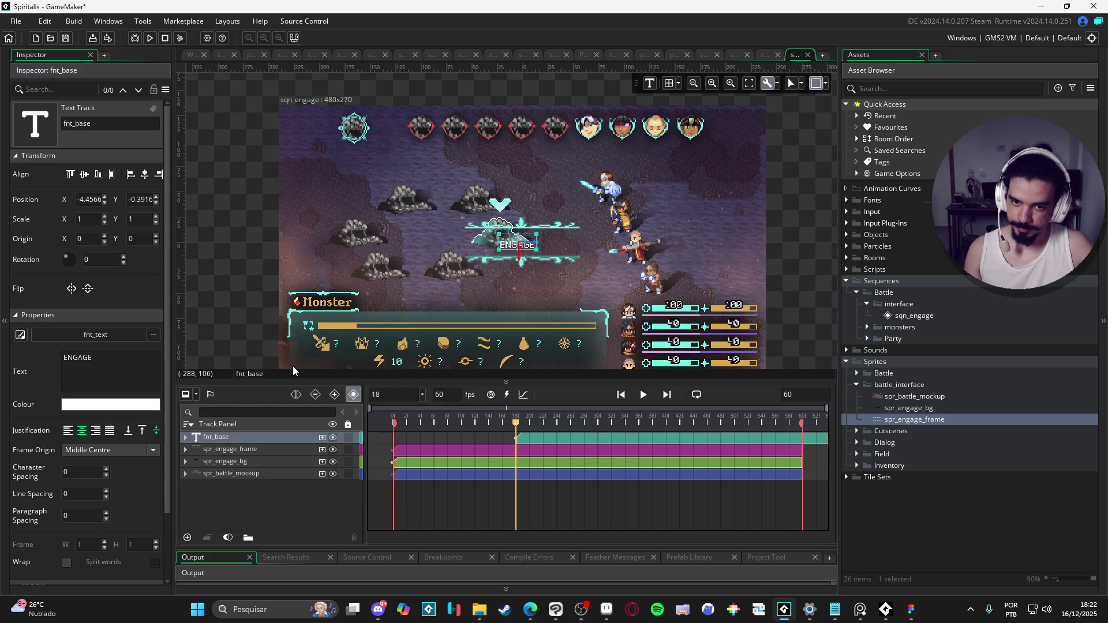
scroll(229, 346, "up", 2)
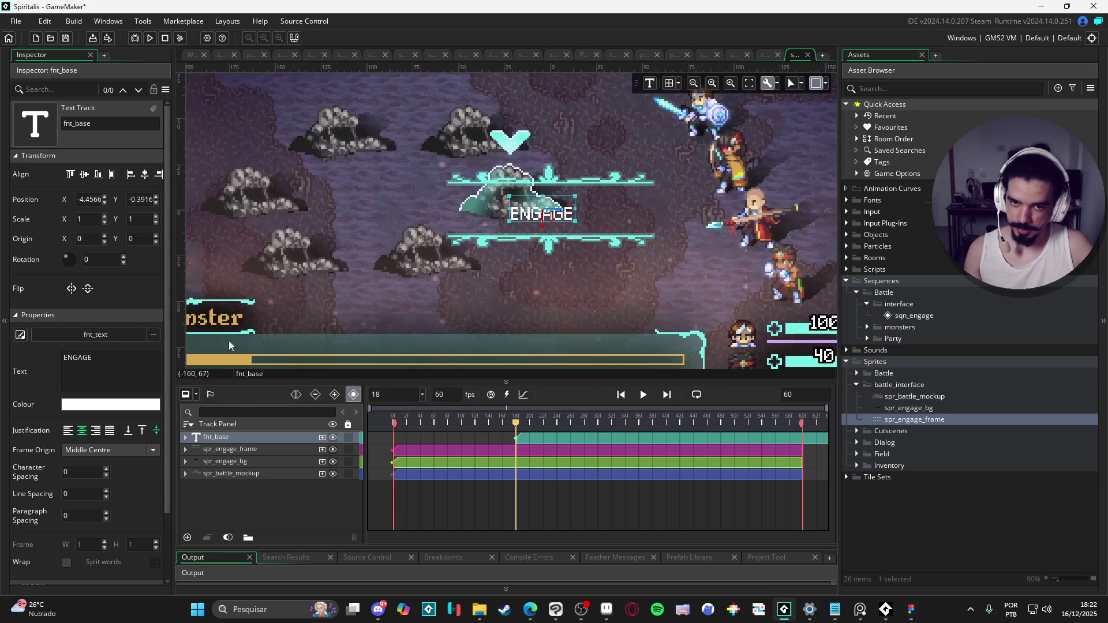
left_click(154, 335)
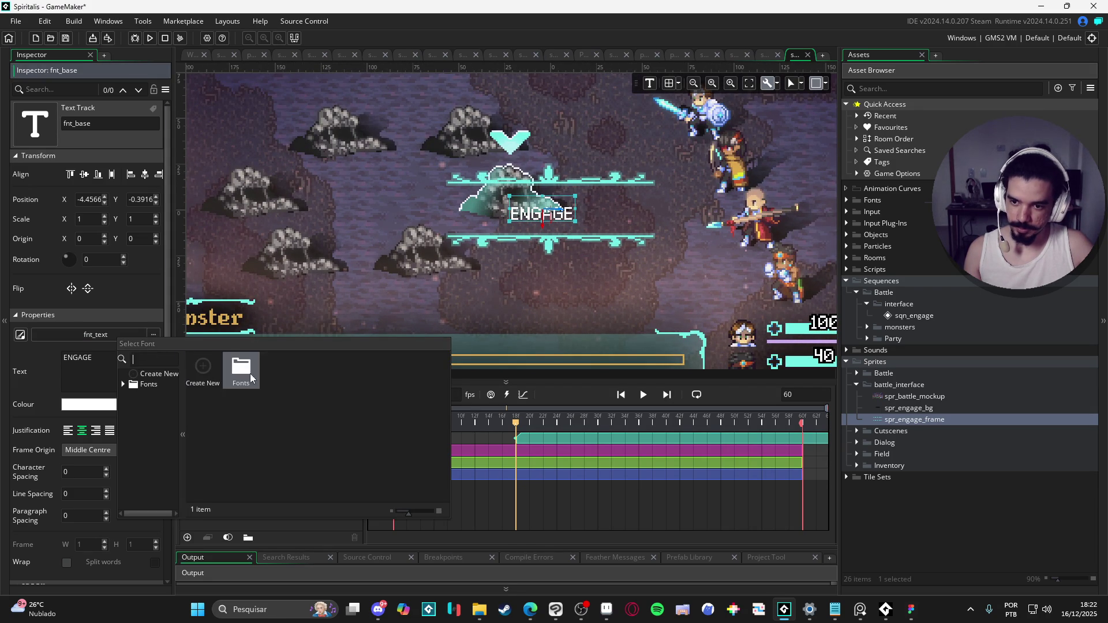
type("FNT")
double_click(243, 372)
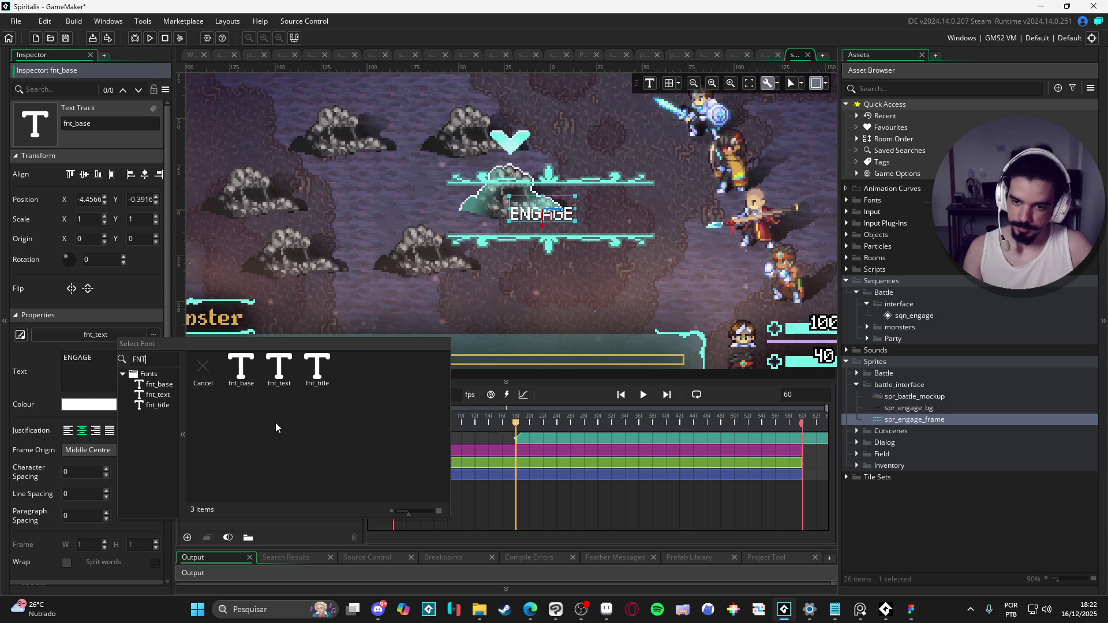
left_click(310, 376)
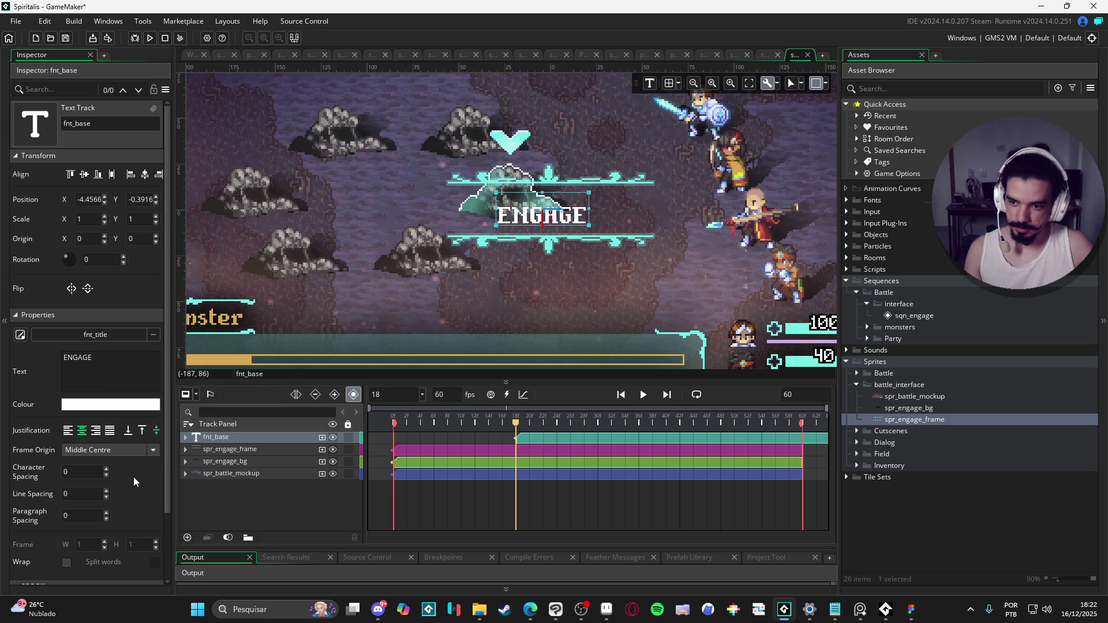
scroll(133, 477, "down", 3)
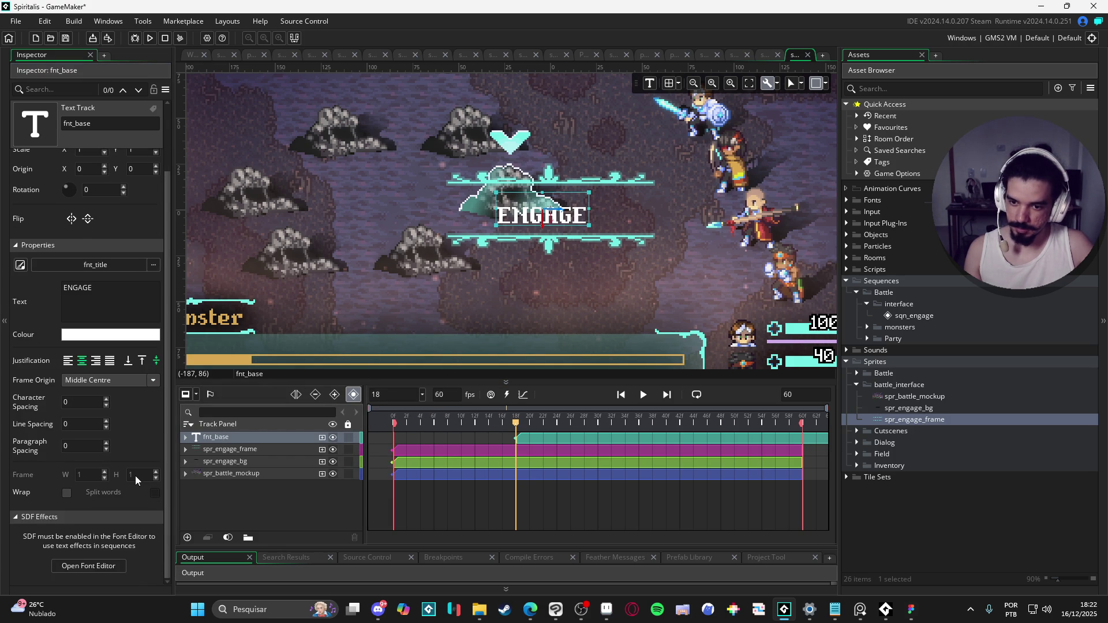
- Add a Scale track to fnt_base and set X and Y scale to 200
left_click(185, 438)
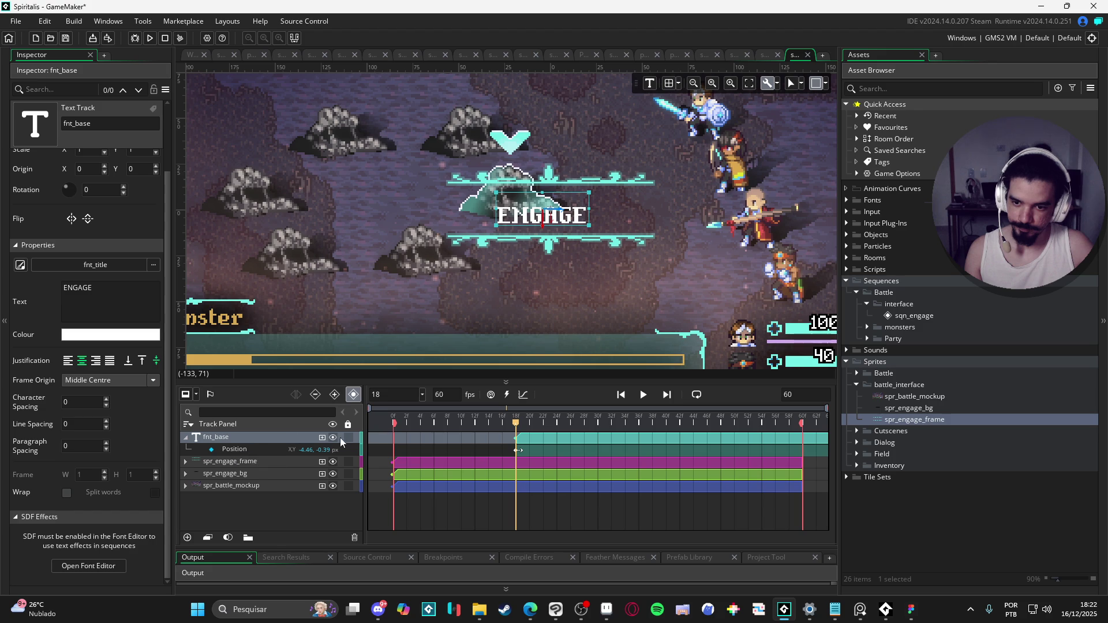
left_click(321, 439)
left_click(322, 439)
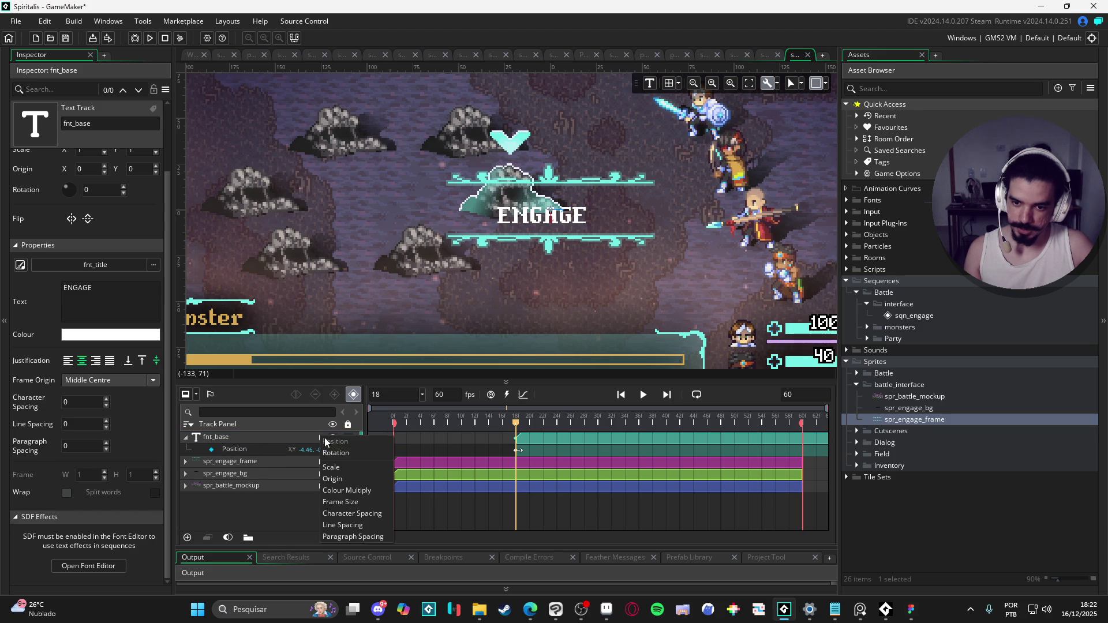
left_click(340, 472)
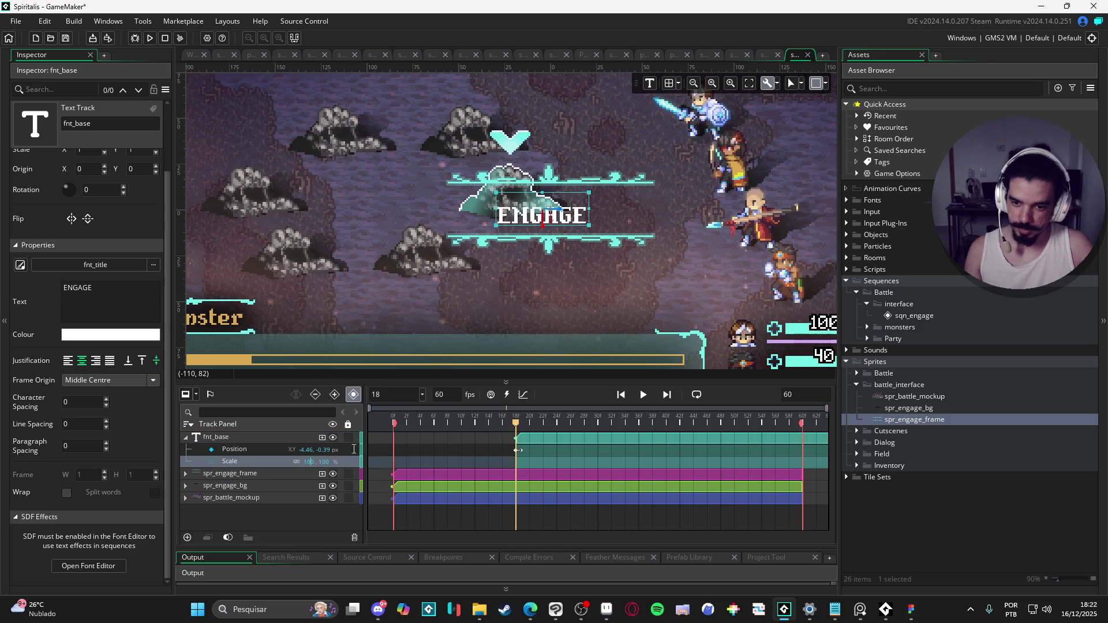
type("200")
key("Return")
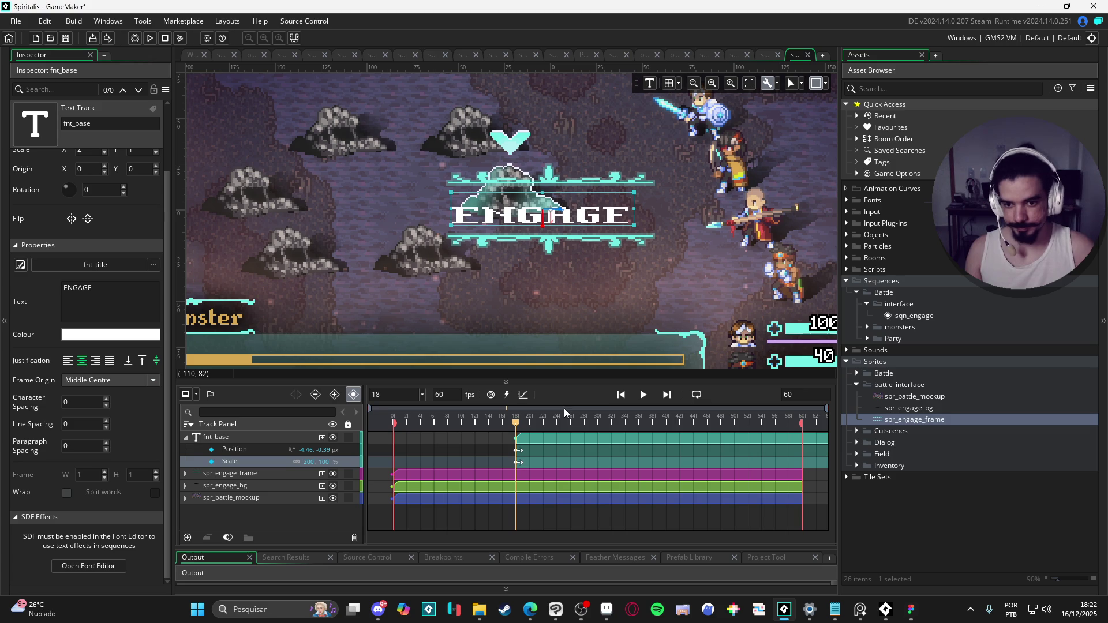
key("BackSpace")
key("BackSpace")
key("BackSpace")
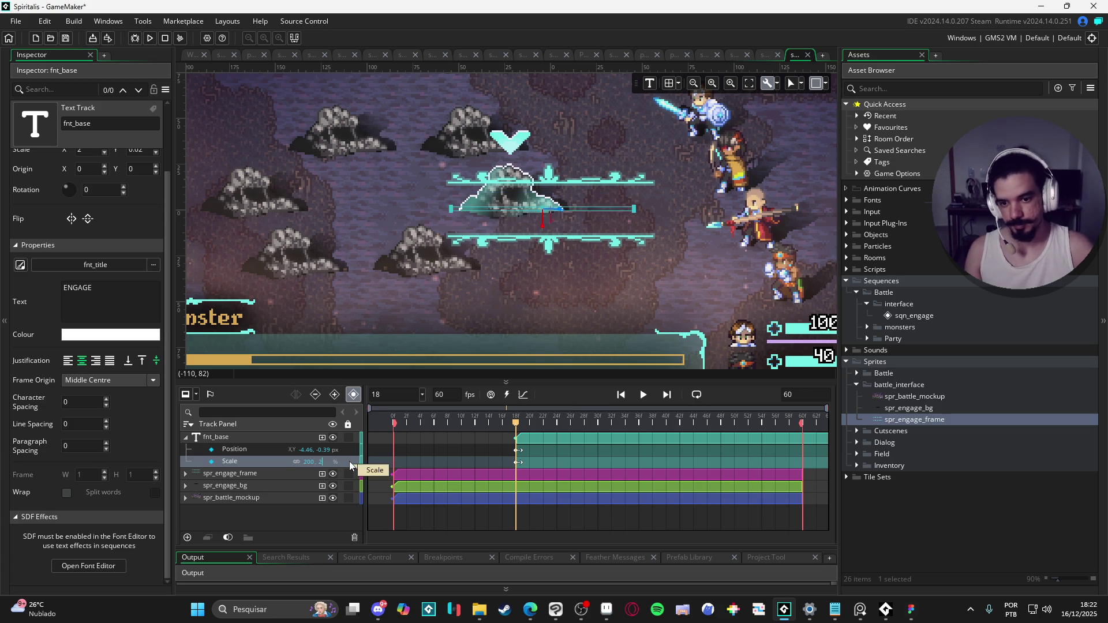
type("200")
key("Return")
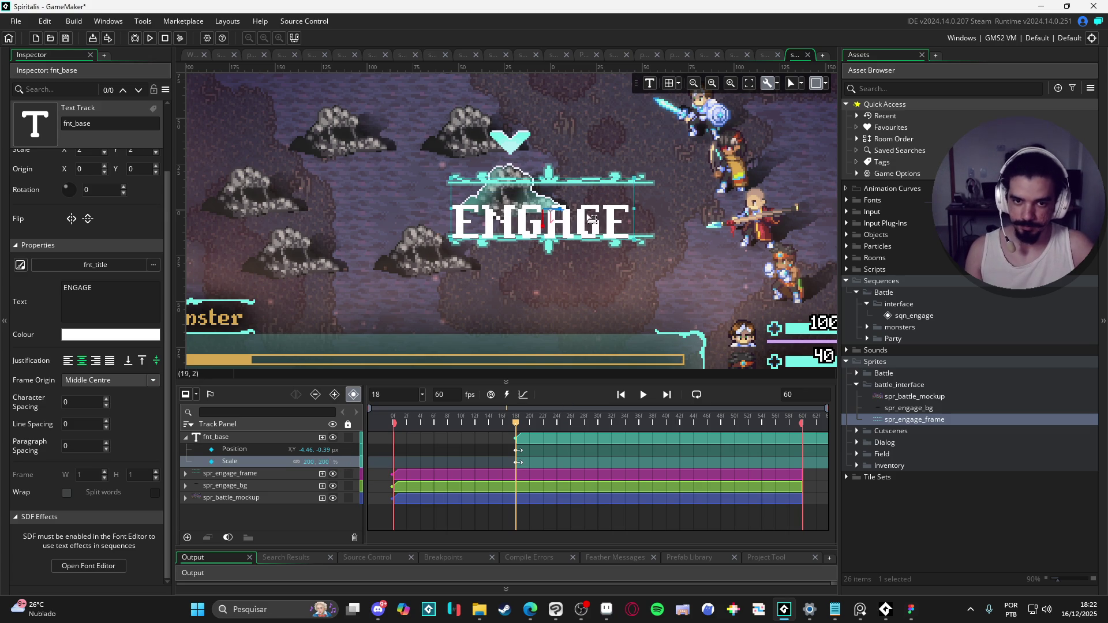
- Nudge the ENGAGE text upward and drag its clip to start at frame 0
mouse_move(583, 228)
left_mouse_down()
mouse_move(591, 206)
mouse_move(593, 217)
left_mouse_up()
scroll(594, 218, "down", 3)
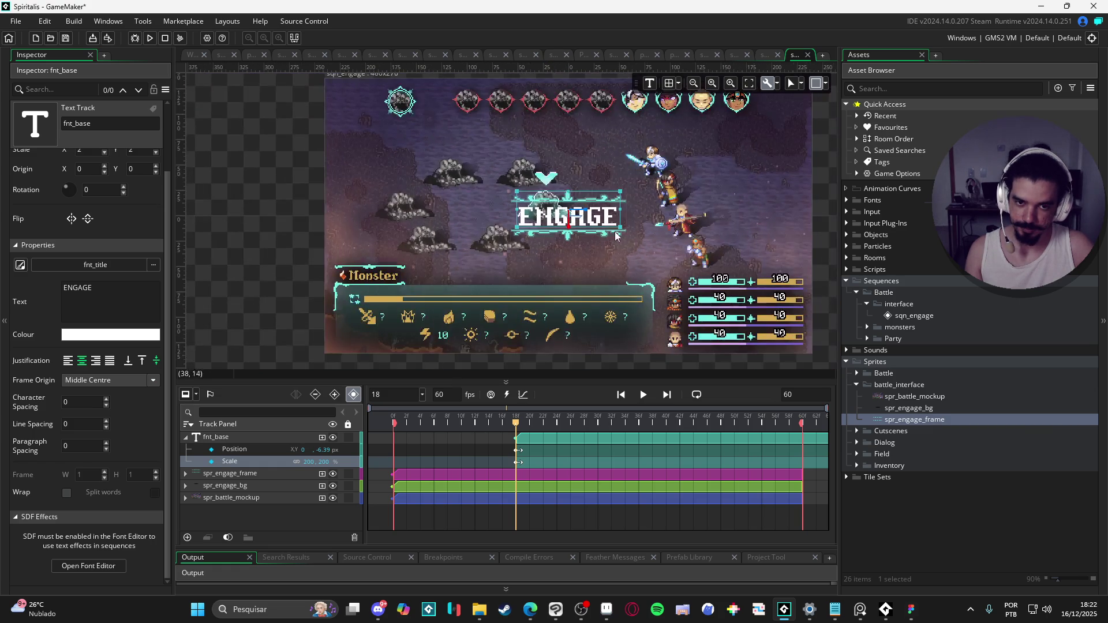
key("Up")
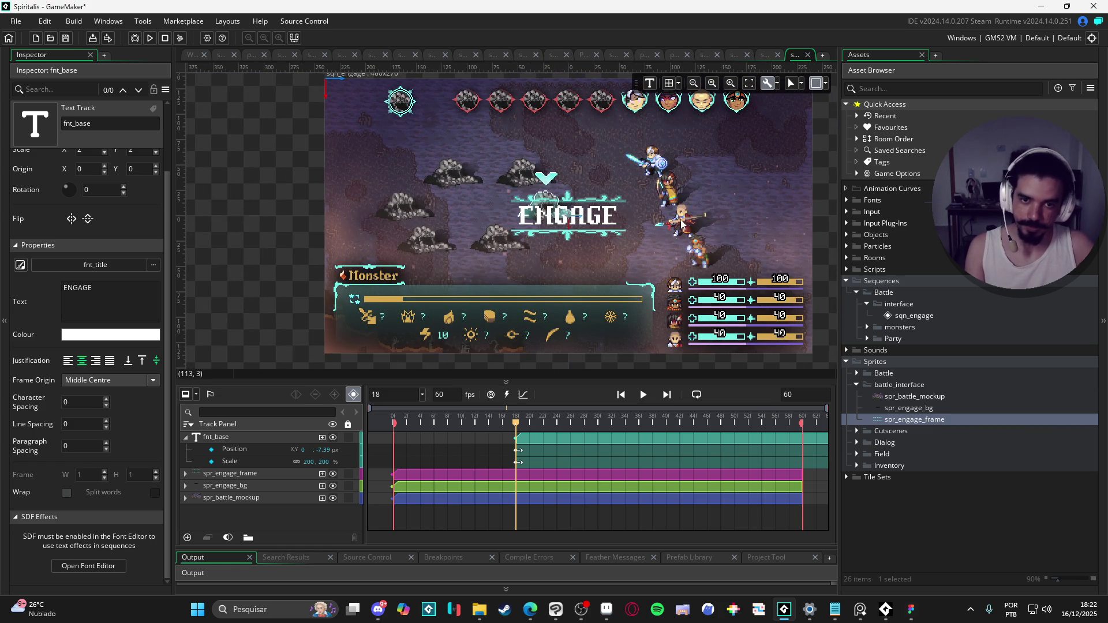
scroll(629, 236, "up", 2)
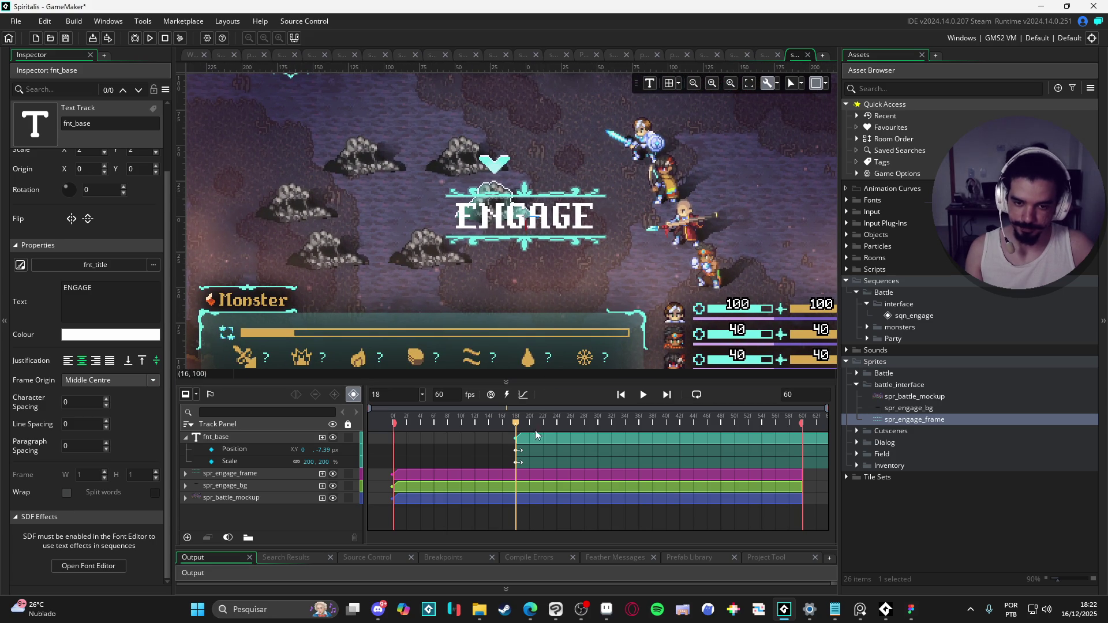
left_click_drag(547, 439, 420, 440)
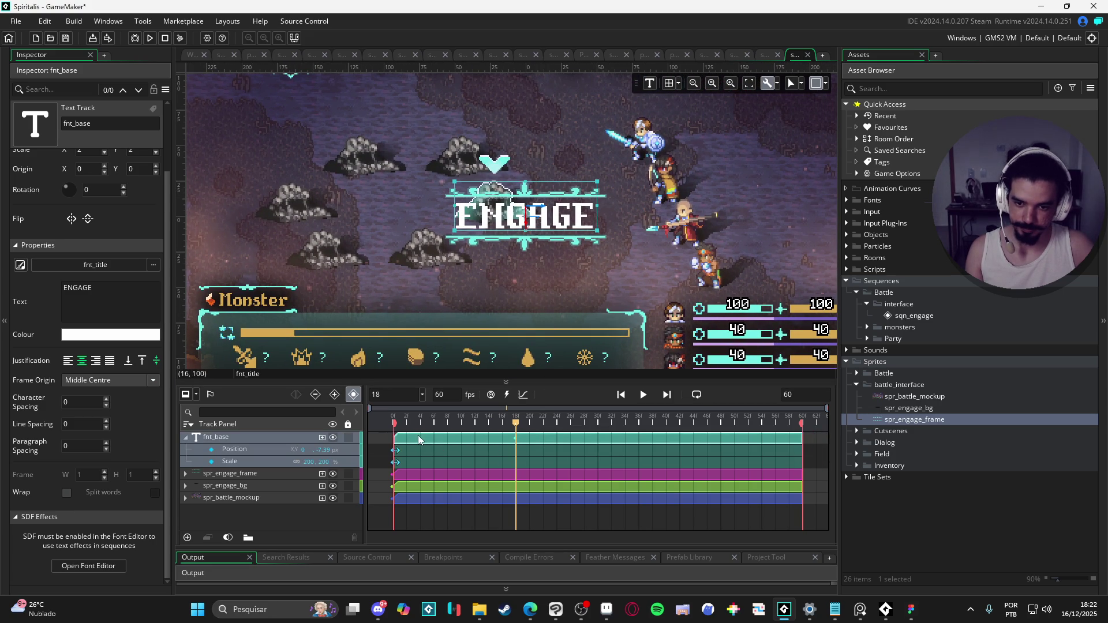
left_click(373, 426)
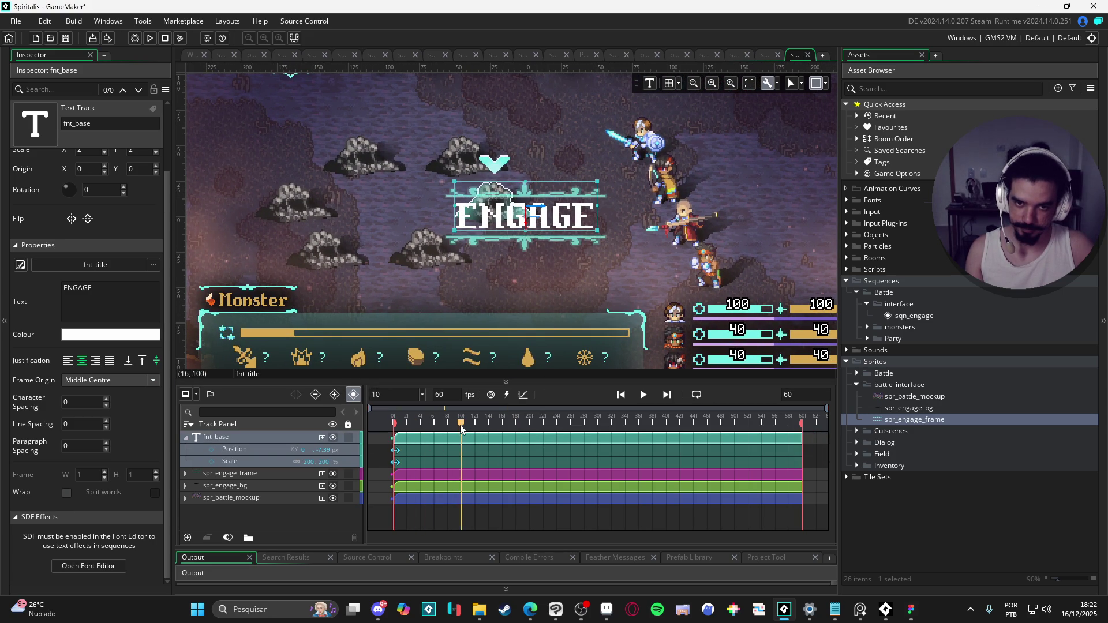
left_click_drag(397, 433, 652, 436)
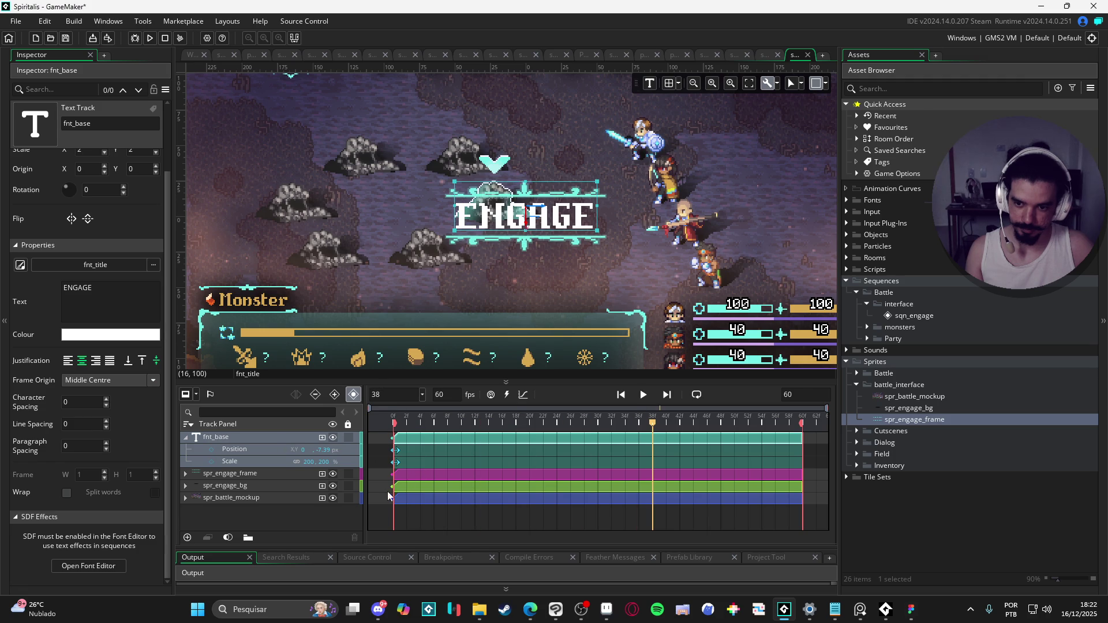
left_click(275, 487)
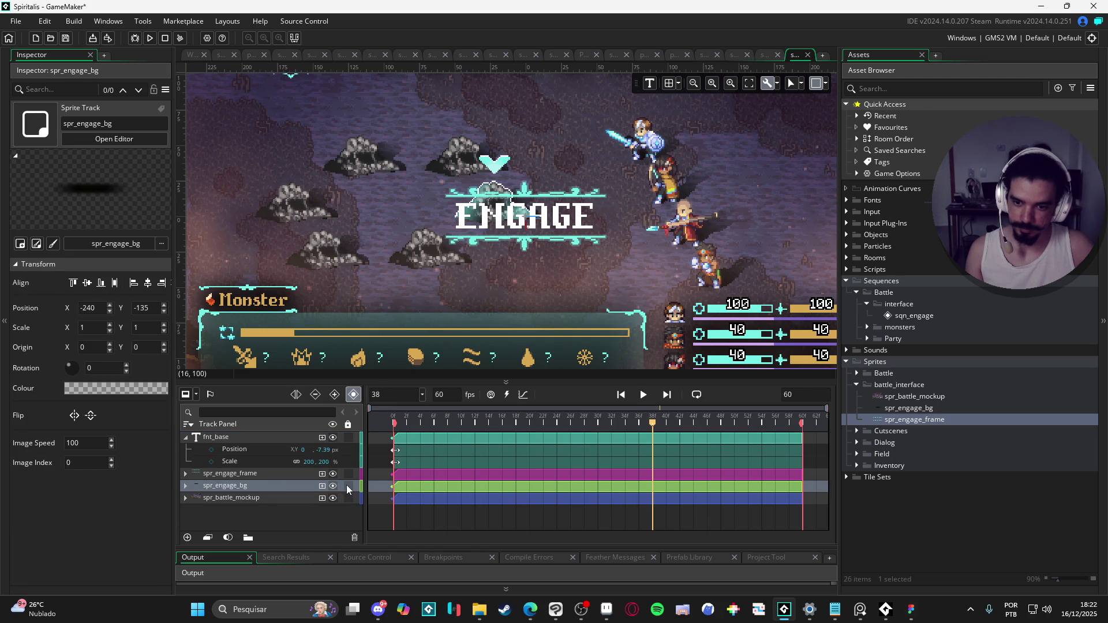
- Expand spr_engage_bg's parameter tracks and scrub back to frame 0
left_click(417, 488)
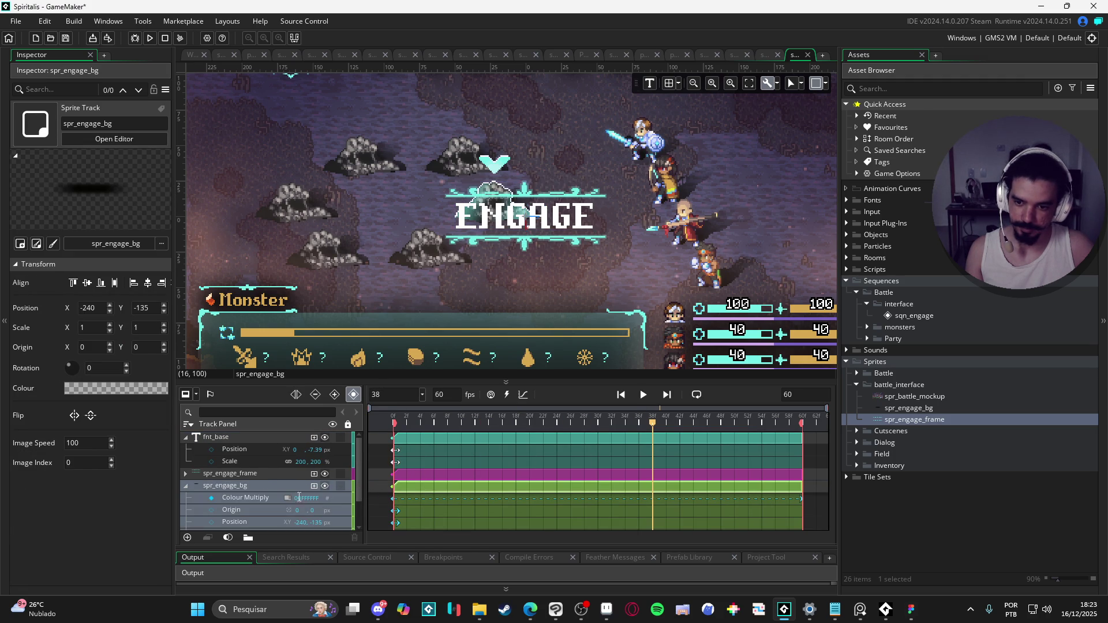
scroll(359, 492, "down", 3)
scroll(607, 293, "down", 4)
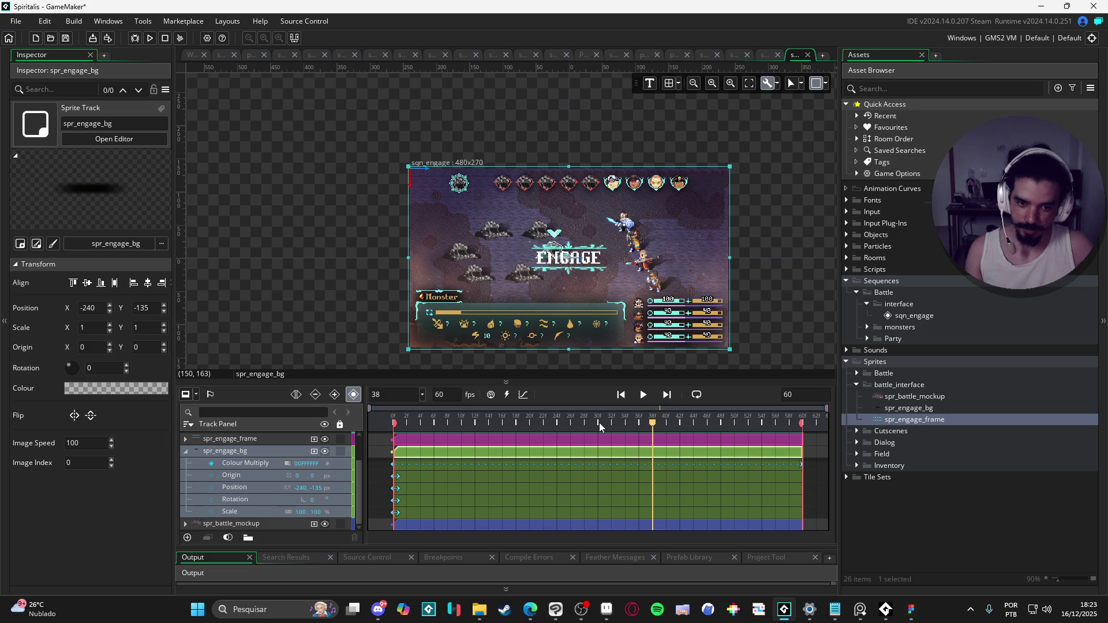
mouse_move(413, 426)
left_mouse_down()
mouse_move(375, 437)
mouse_move(490, 430)
mouse_move(312, 450)
left_mouse_up()
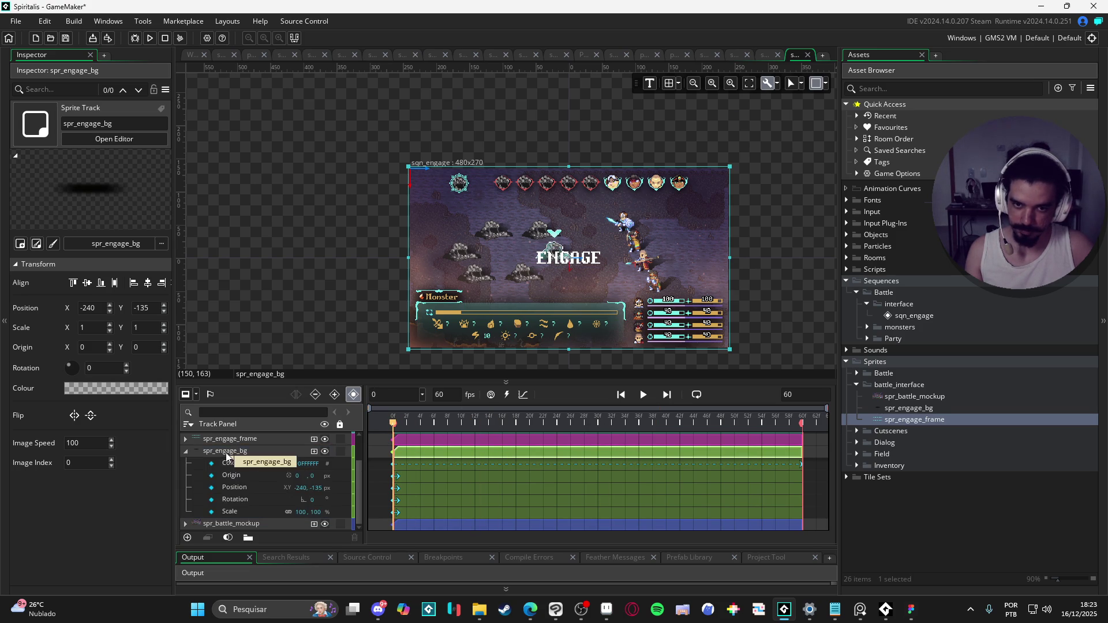
mouse_move(421, 431)
left_mouse_down()
mouse_move(478, 430)
mouse_move(427, 426)
mouse_move(337, 458)
left_mouse_up()
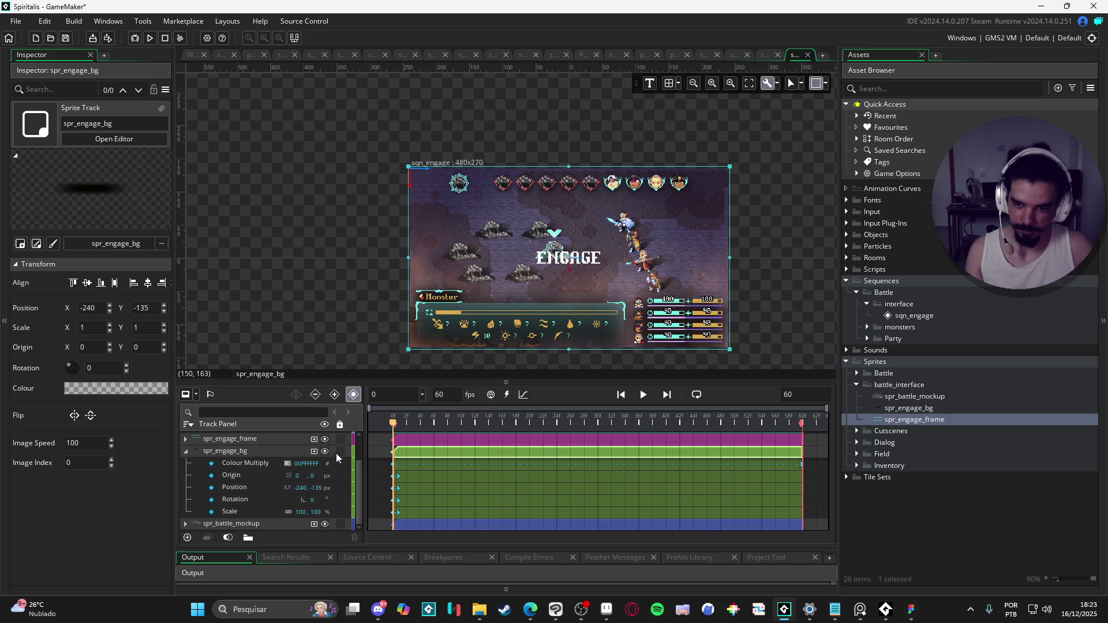
- Edit the background's frame-0 Position key so it reads X 1, Y 1
left_click(249, 492)
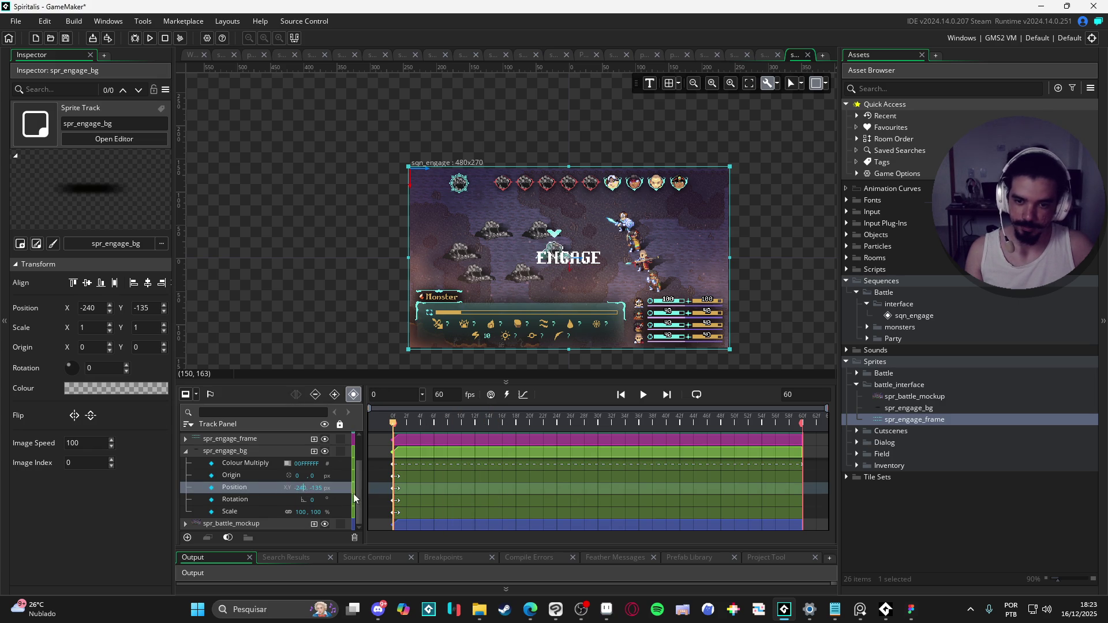
left_click_drag(304, 491, 446, 492)
type("1")
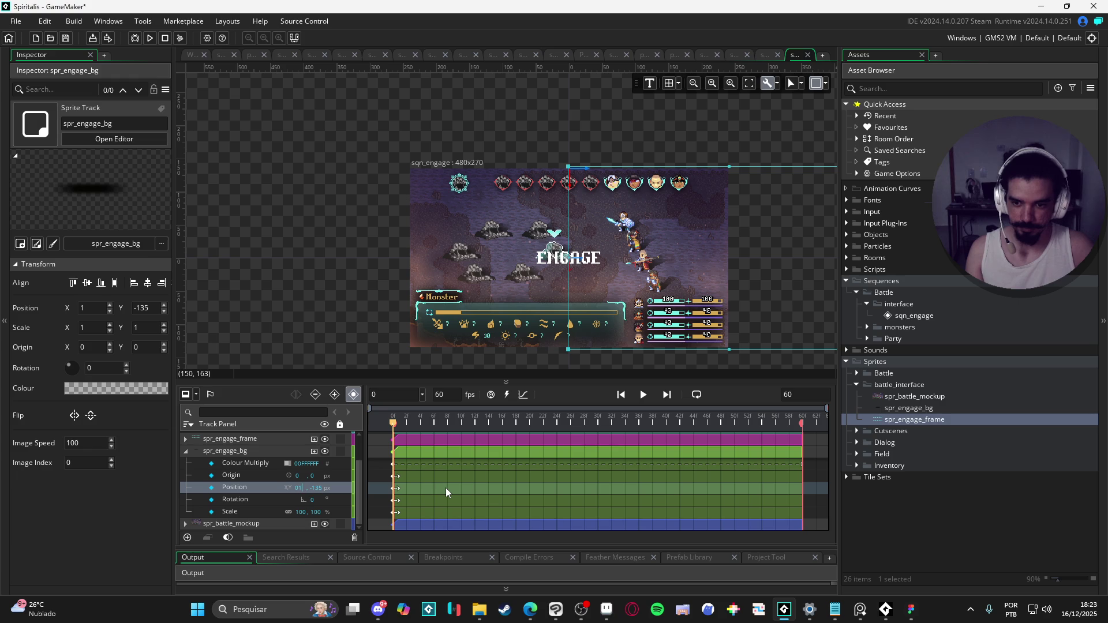
key("Tab")
type("0")
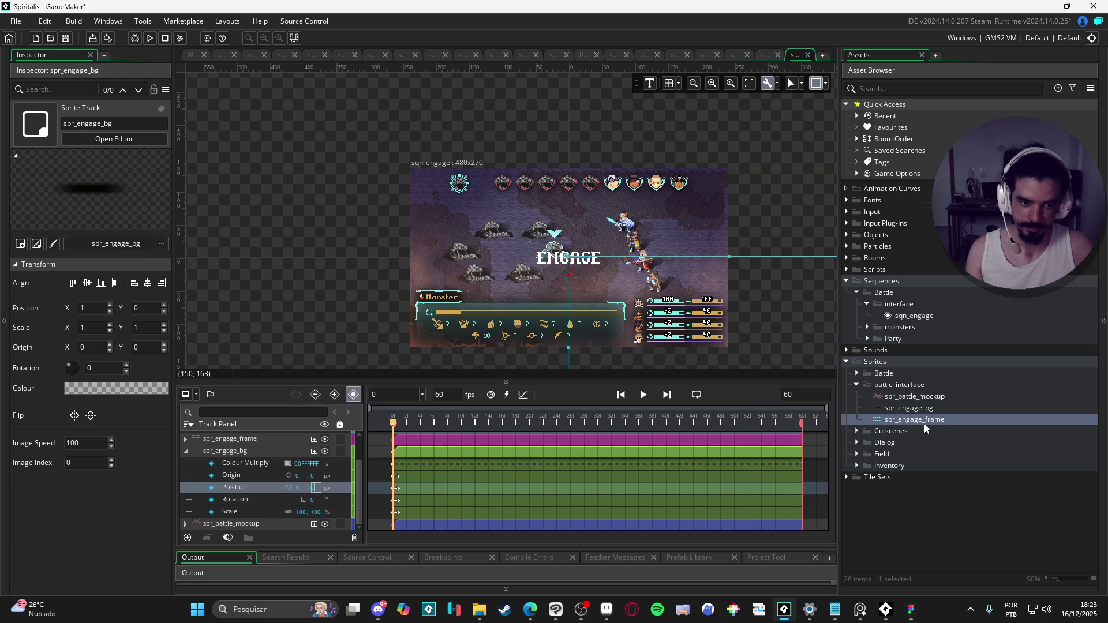
- Set the spr_engage_bg sprite's origin to Middle Centre (240, 135)
double_click(902, 410)
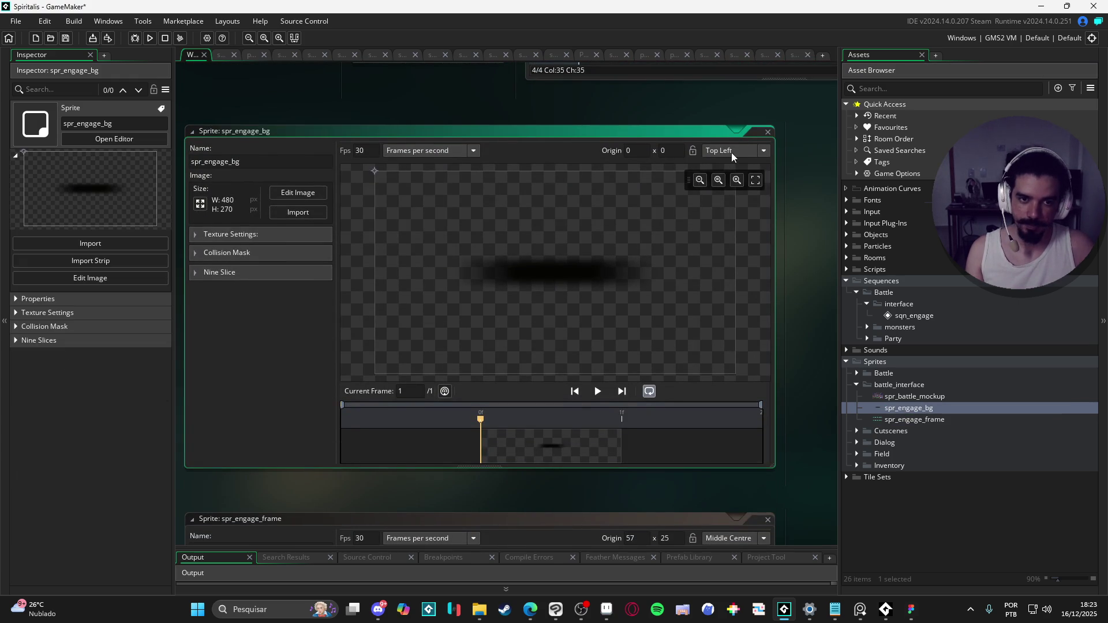
left_click(732, 153)
left_click(752, 213)
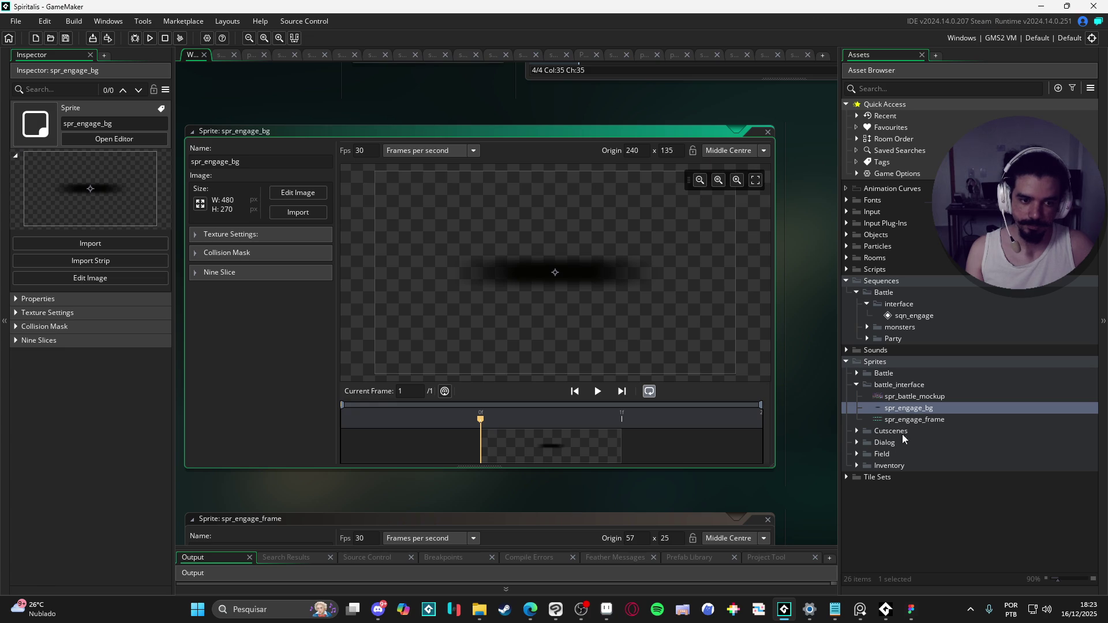
- Return to sqn_engage, collapse the spr_engage_bg track and scrub the preview
left_click(224, 60)
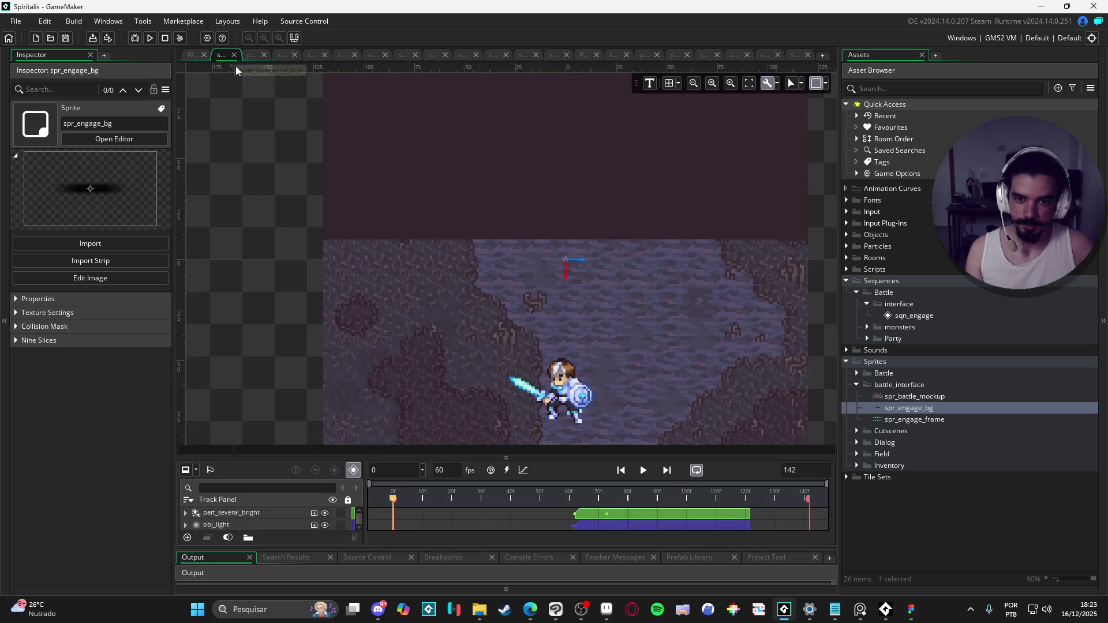
left_click(796, 55)
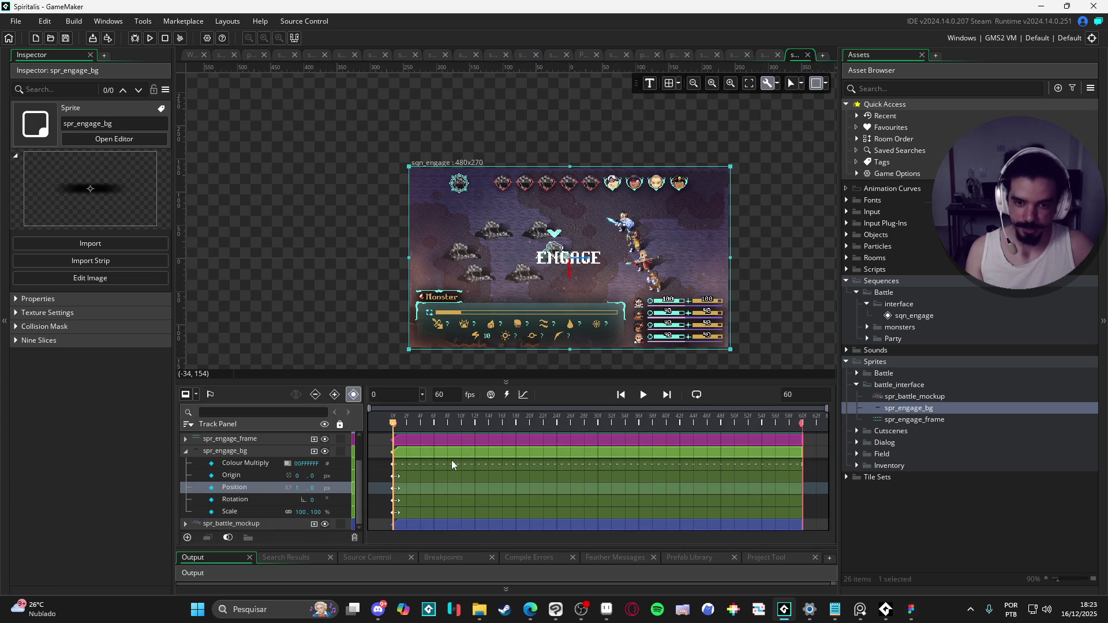
left_click(183, 448)
left_click(184, 450)
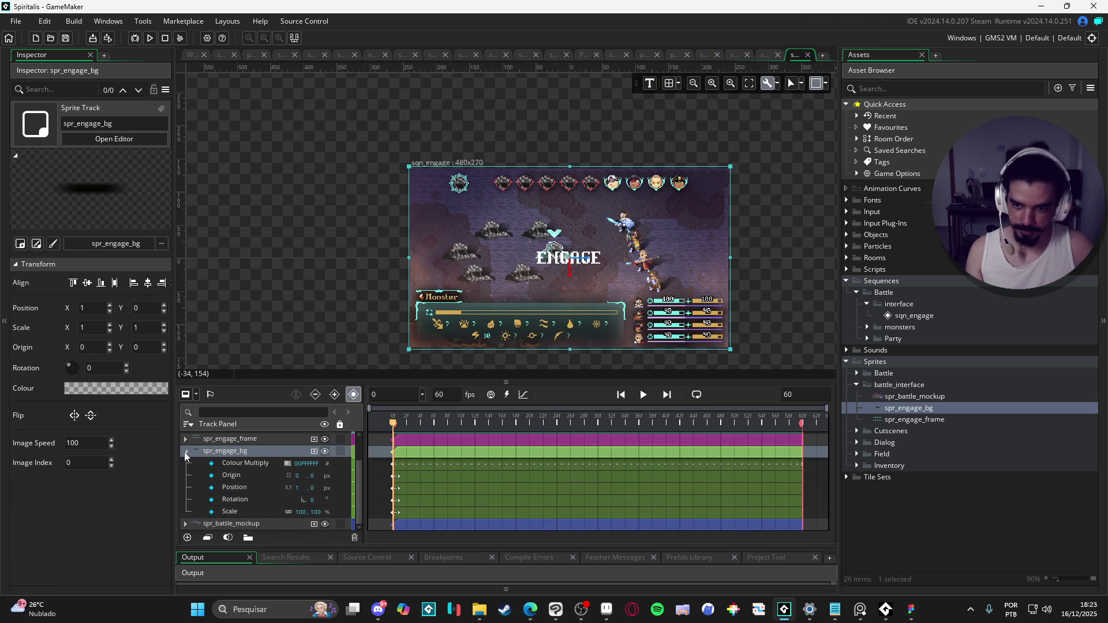
mouse_move(497, 422)
left_mouse_down()
mouse_move(558, 426)
mouse_move(226, 430)
left_mouse_up()
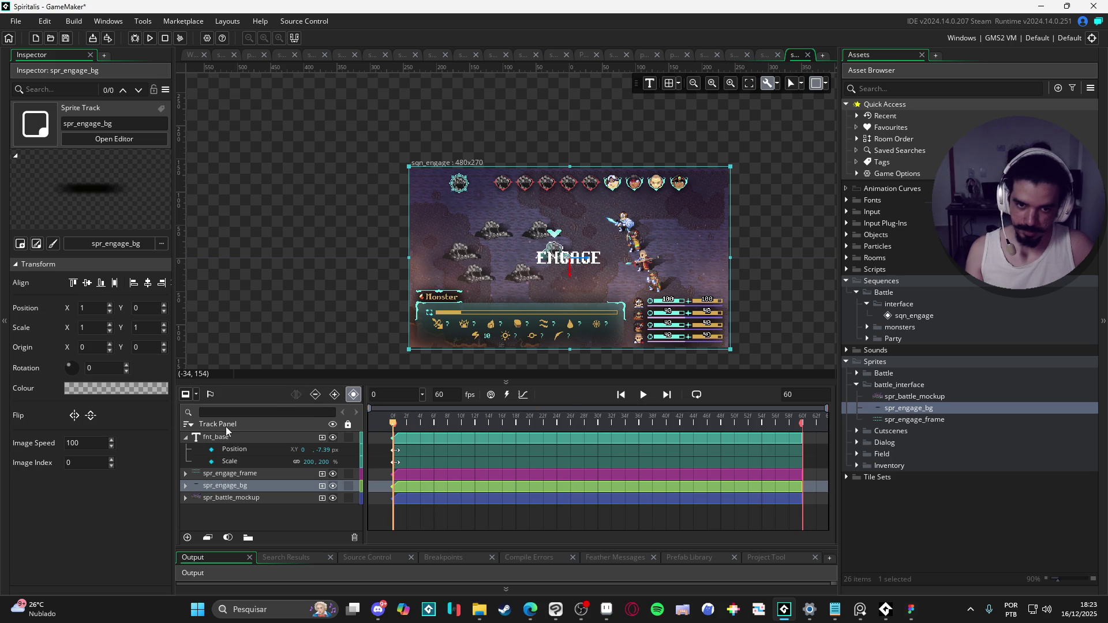
- Delete spr_engage_bg's flat Colour Multiply track
left_click(185, 486)
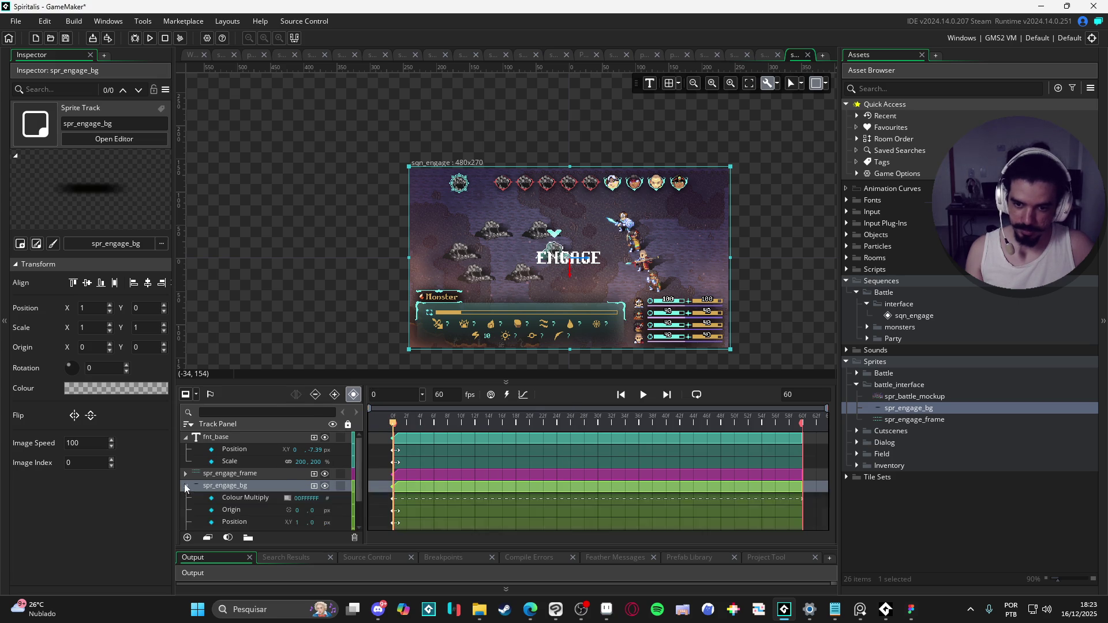
left_click(394, 504)
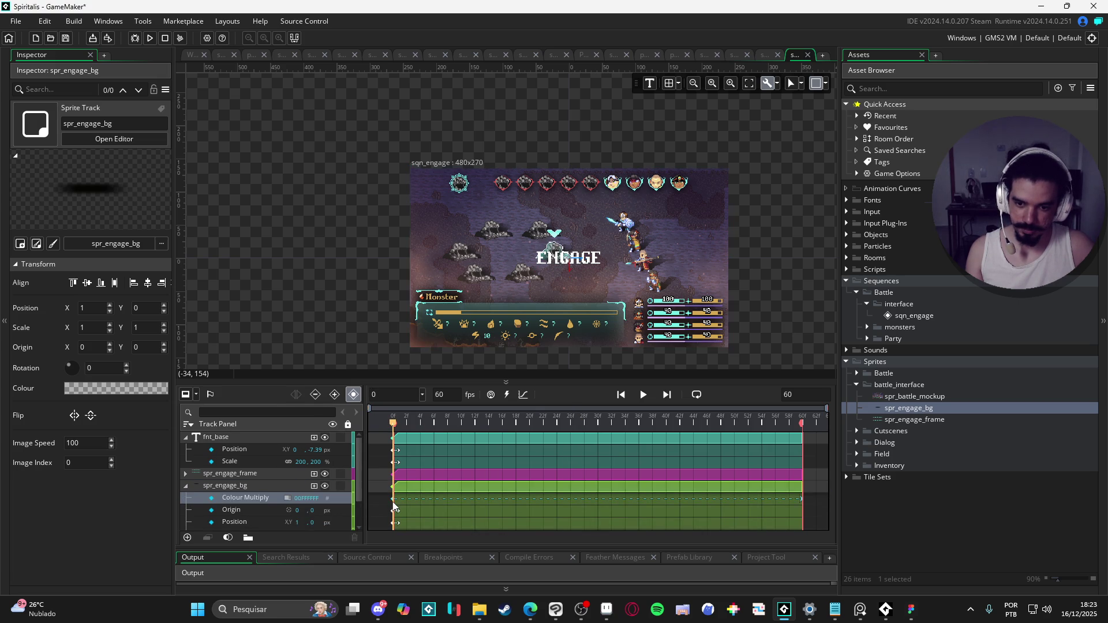
left_click(288, 498)
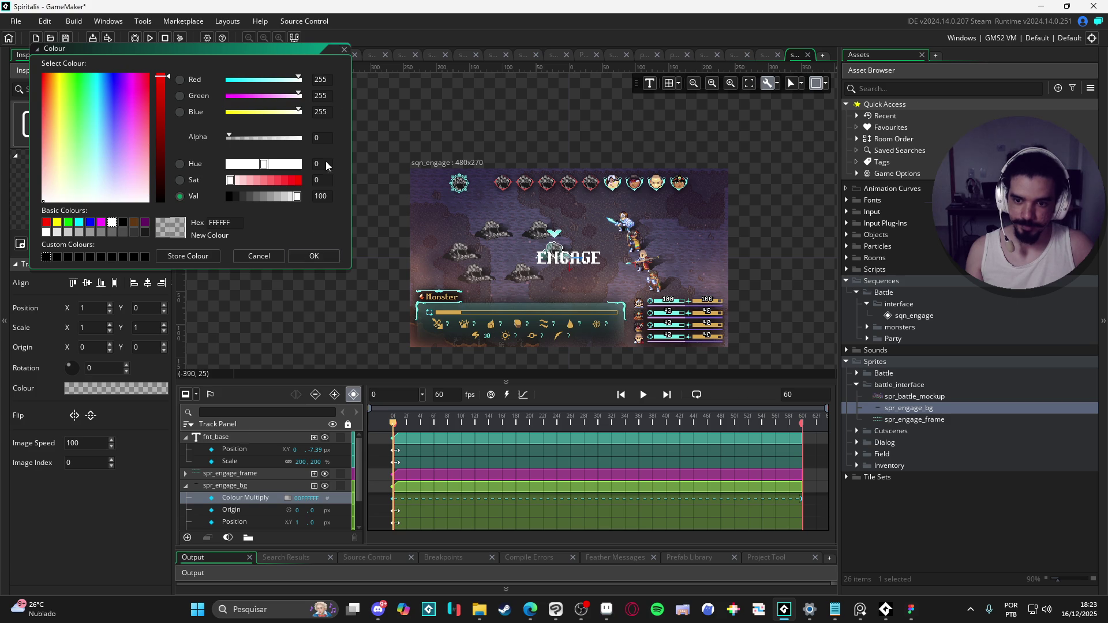
left_click(345, 50)
left_click(234, 512)
left_click(243, 499)
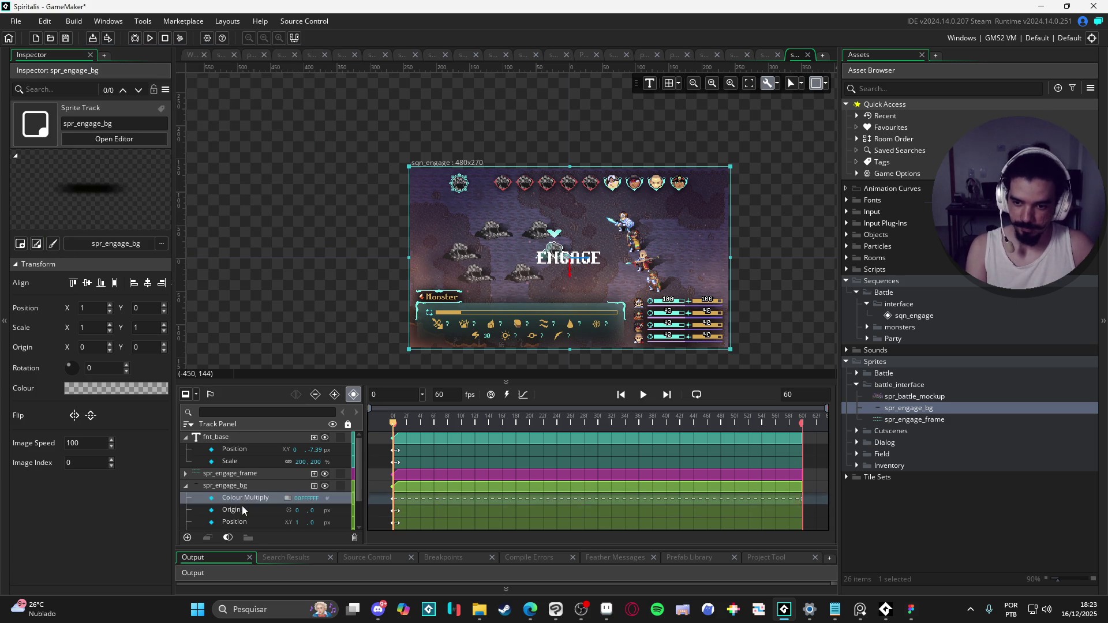
key("Delete")
- Copy spr_engage_frame's Colour Multiply fade onto spr_engage_bg and preview playback
left_click(227, 477)
left_click(185, 473)
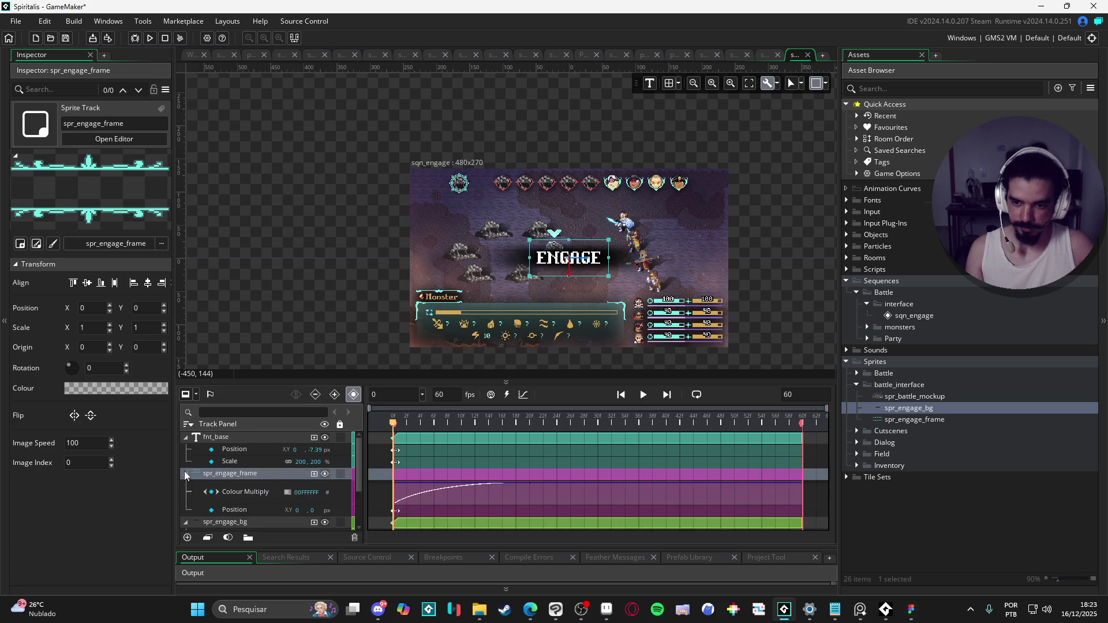
left_click(186, 473)
left_click(212, 489)
key("ctrl+z")
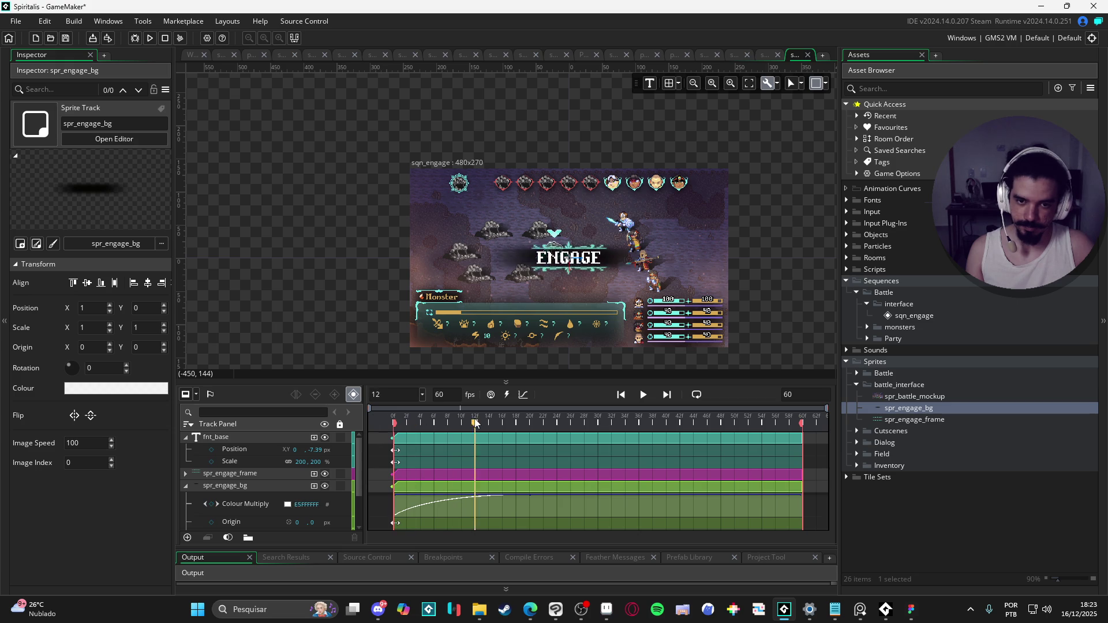
key("space")
key("space")
key("space")
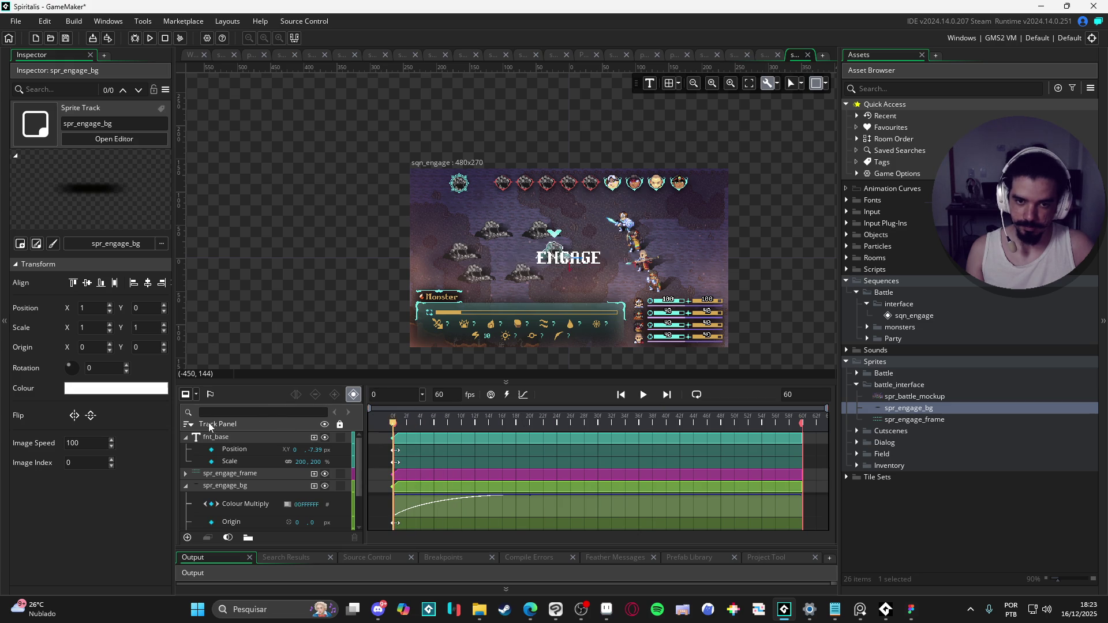
key("space")
key("space")
key("space")
key("space")
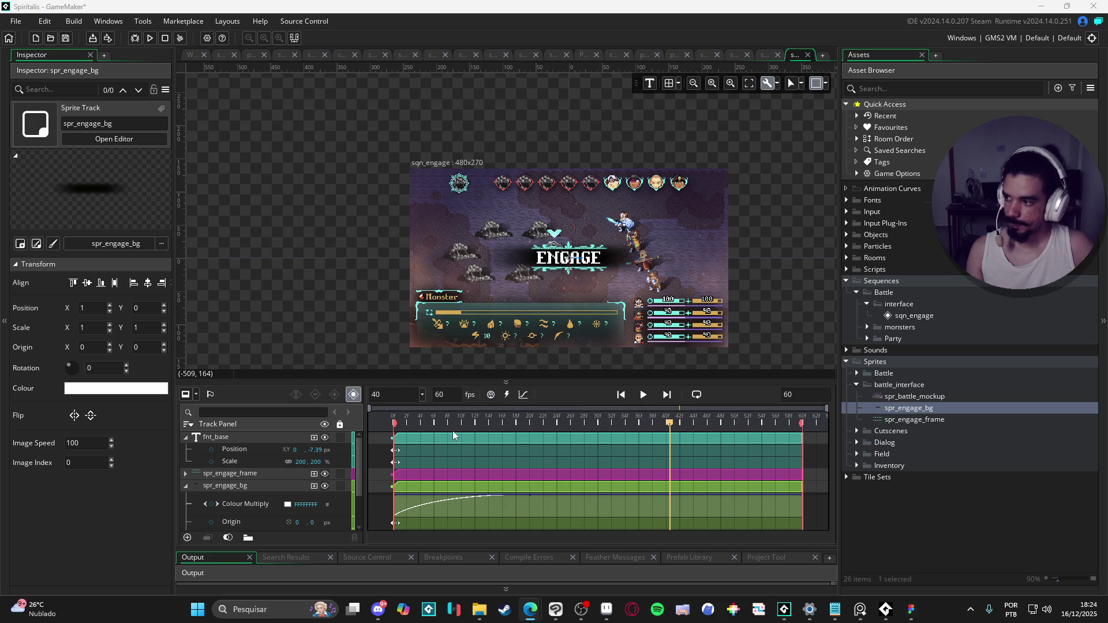
key("space")
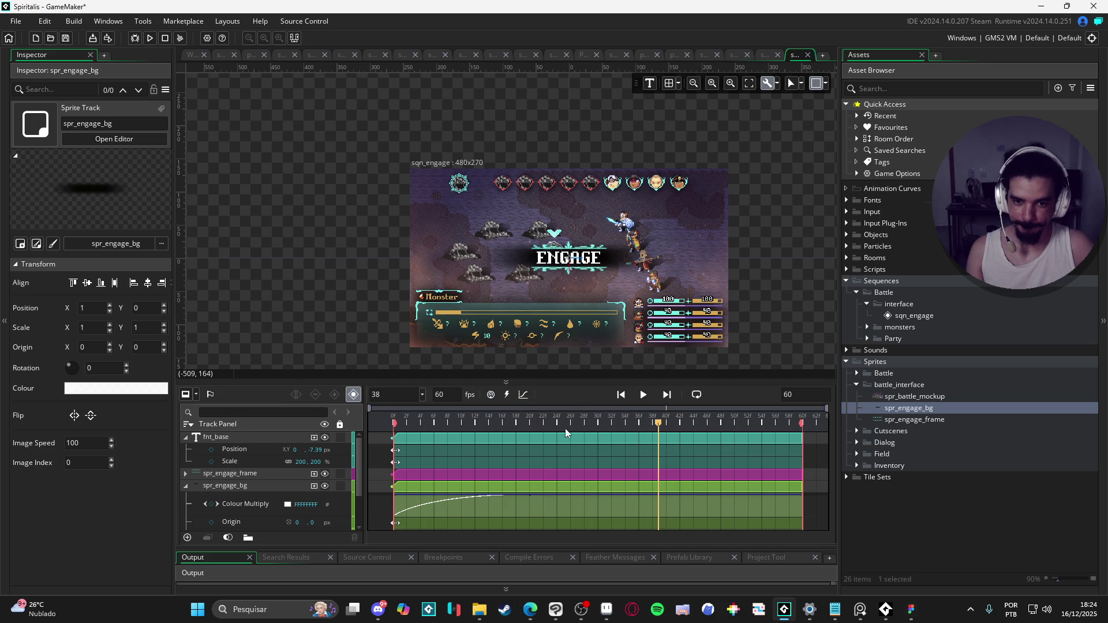
key("space")
key("space")
key("space")
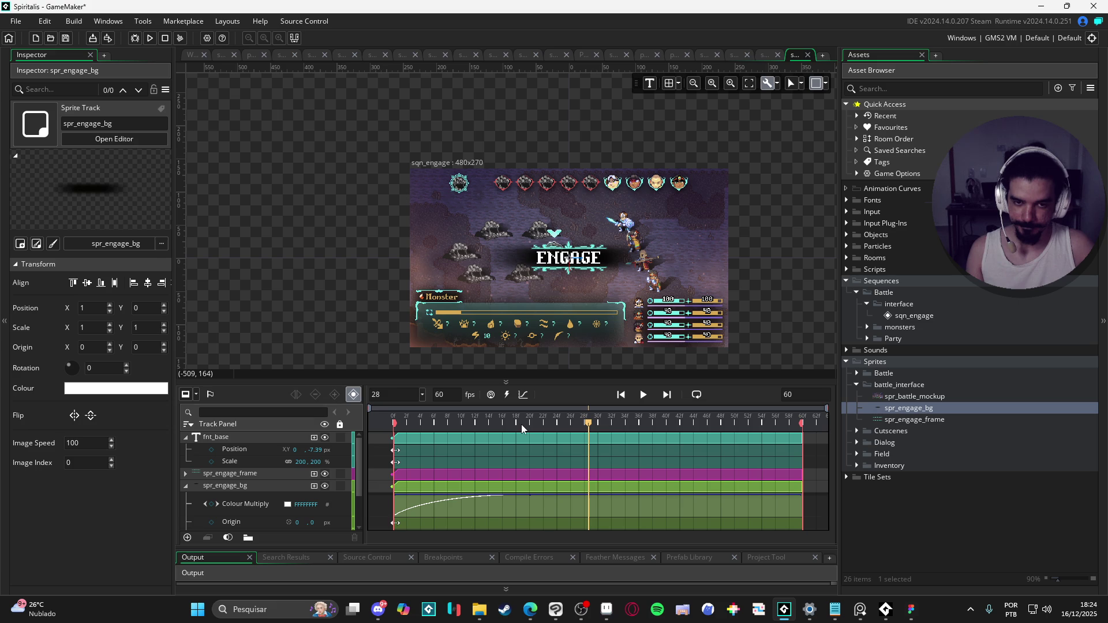
left_click_drag(430, 416, 407, 414)
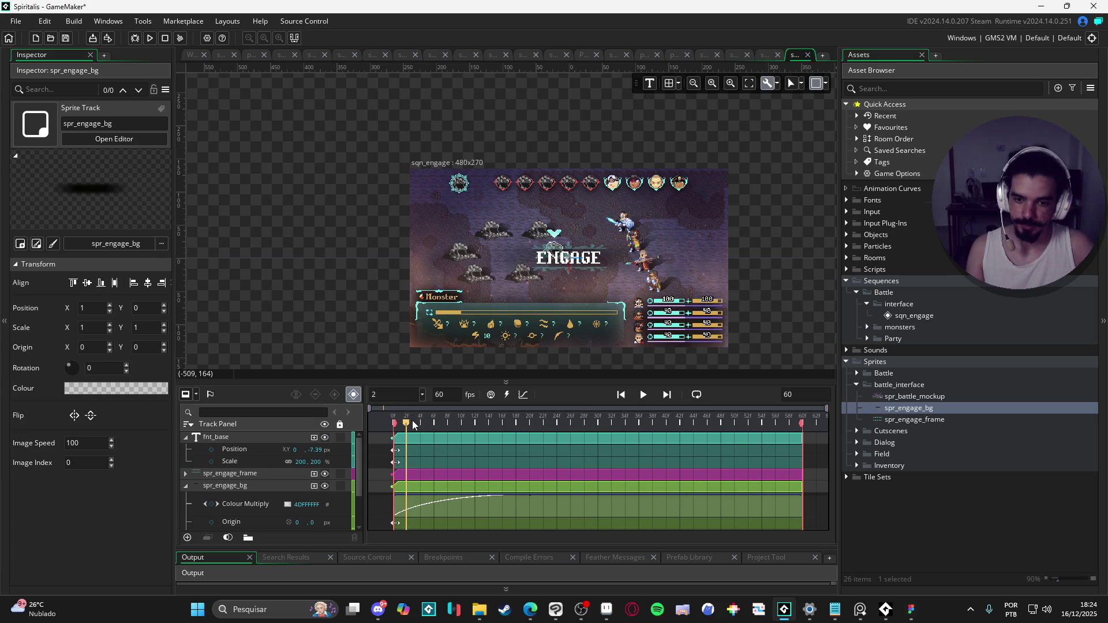
- Paste the Colour Multiply fade onto fnt_base, delay it about a frame, and preview
left_click(267, 442)
key("ctrl+v")
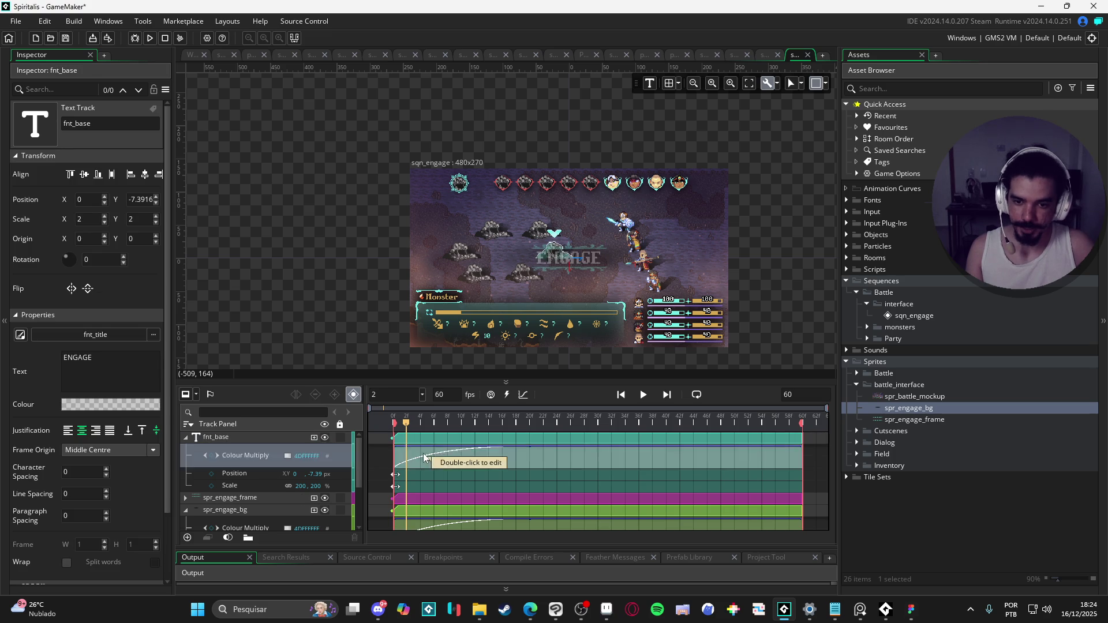
left_click_drag(452, 458, 444, 459)
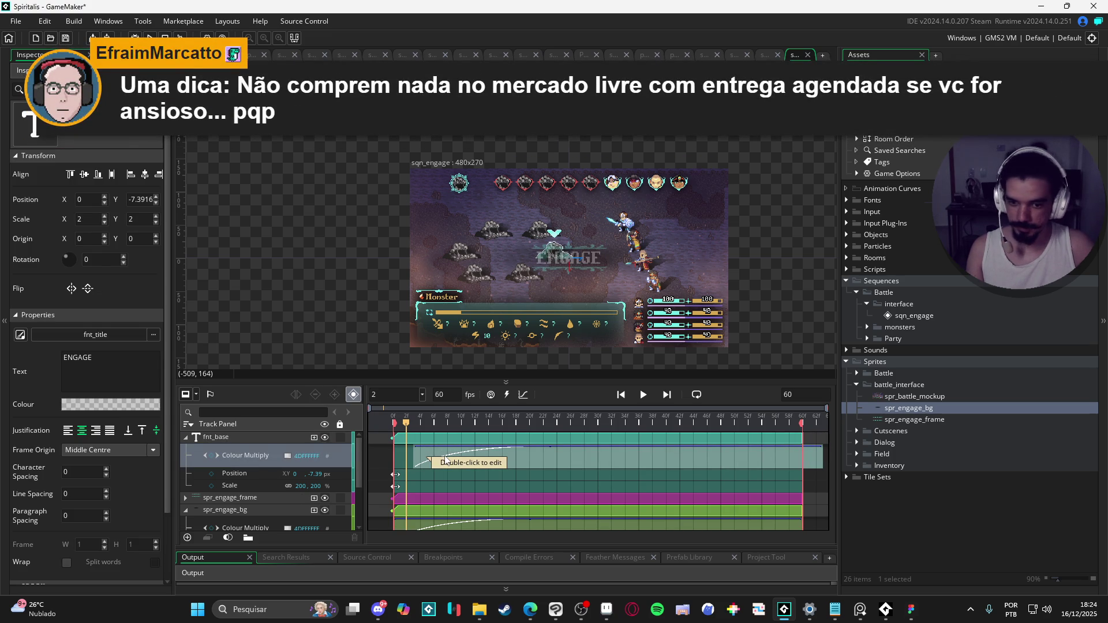
left_click_drag(444, 460, 453, 461)
key("space")
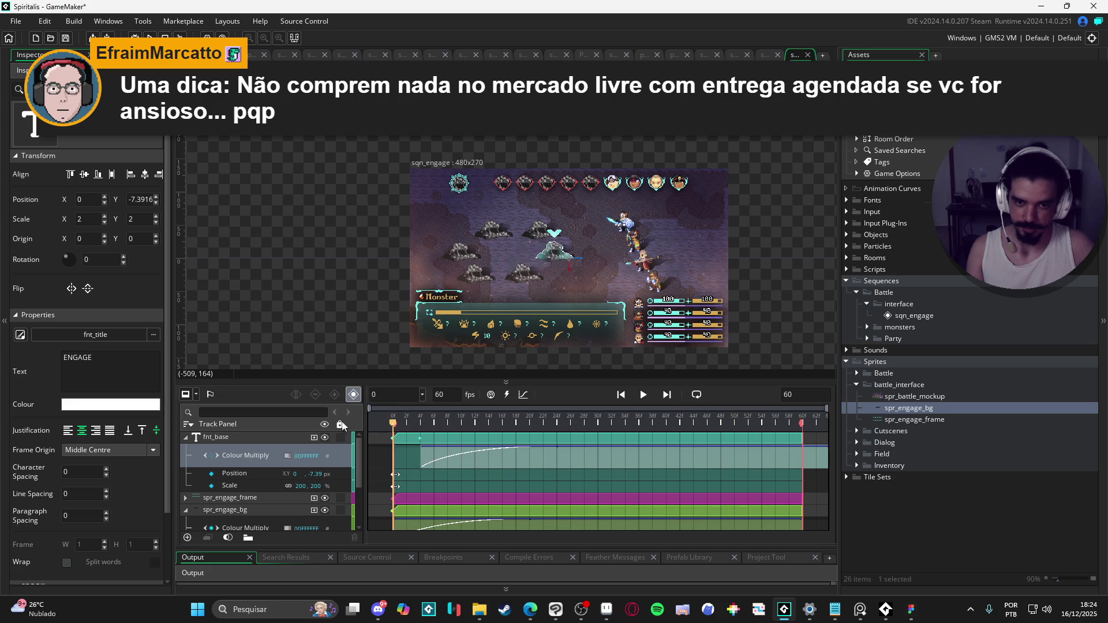
scroll(611, 301, "up", 2)
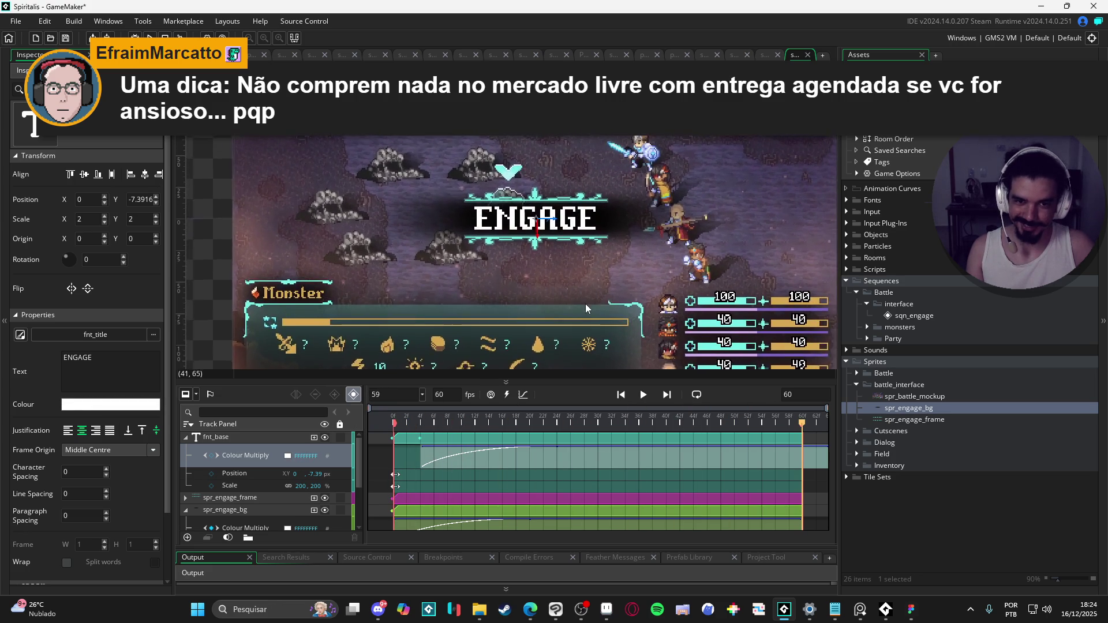
scroll(612, 300, "up", 1)
key("space")
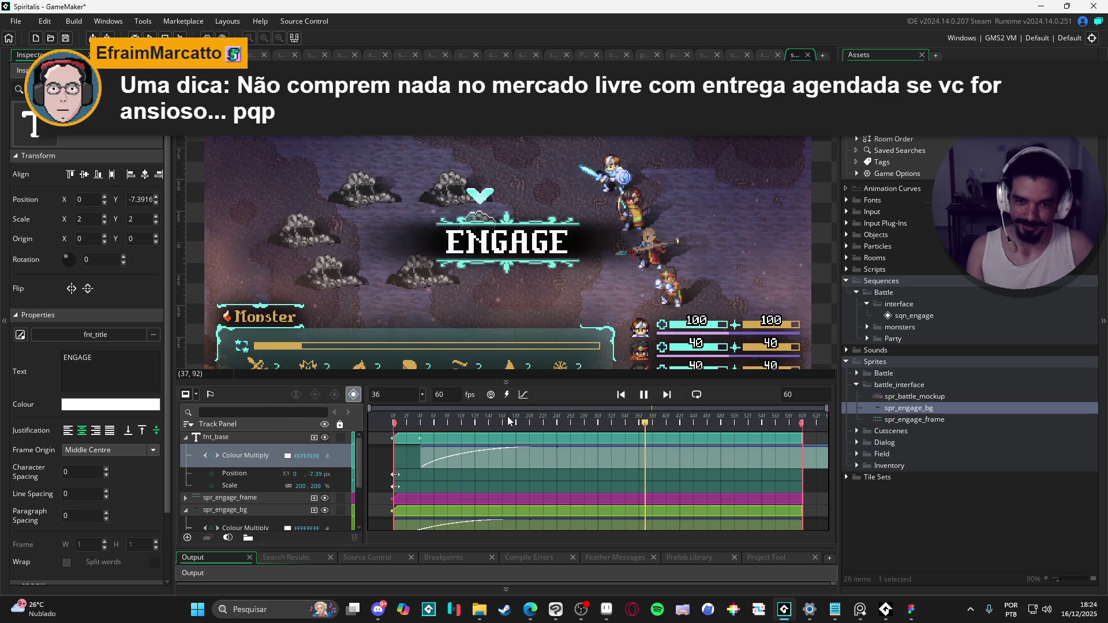
key("space")
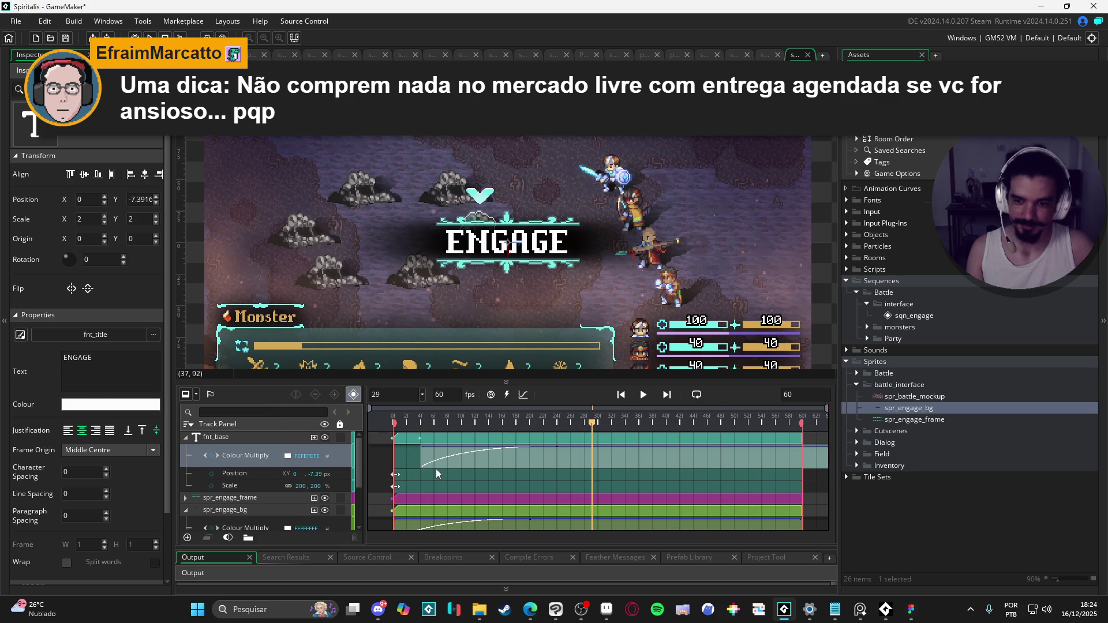
scroll(290, 503, "down", 2)
- Inspect the background's fade track, then collapse fnt_base, spr_engage_frame and spr_engage_bg
left_click(186, 487)
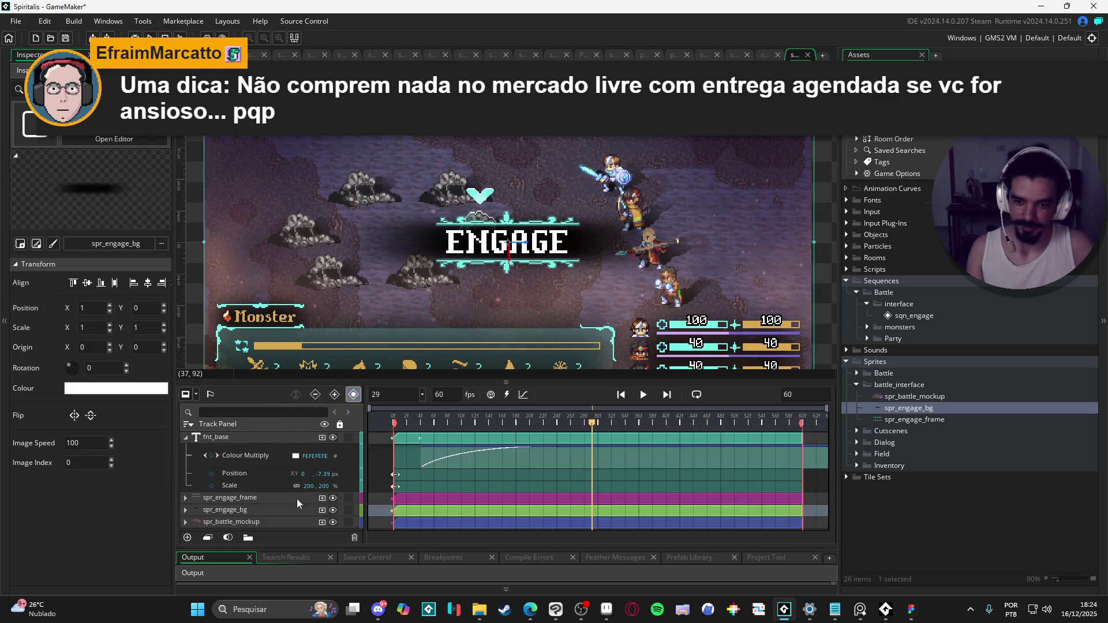
left_click(186, 510)
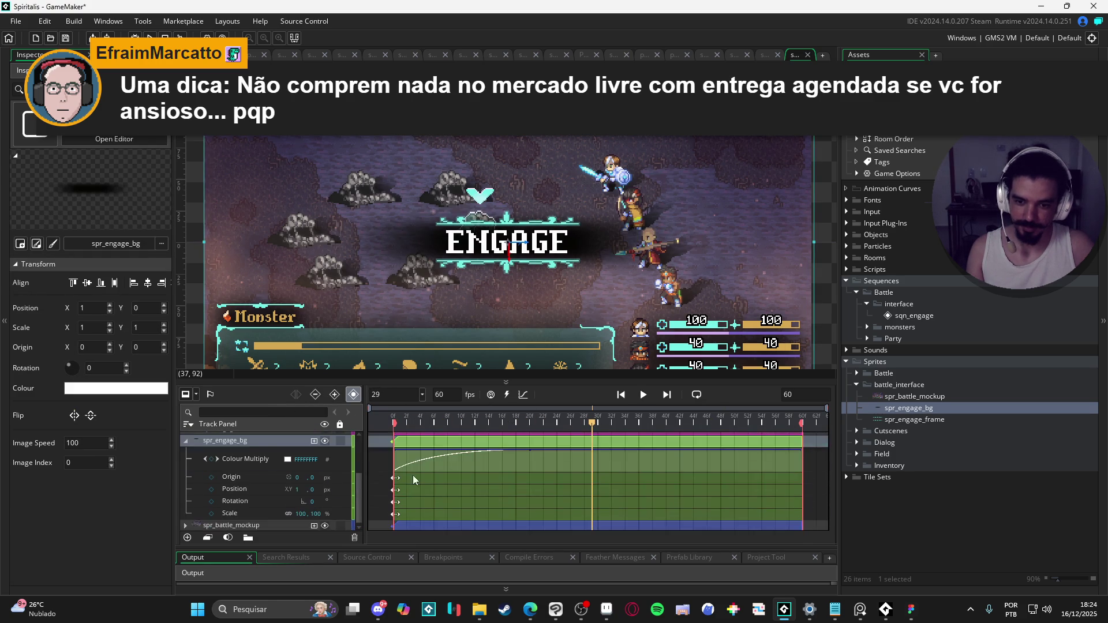
scroll(262, 485, "down", 2)
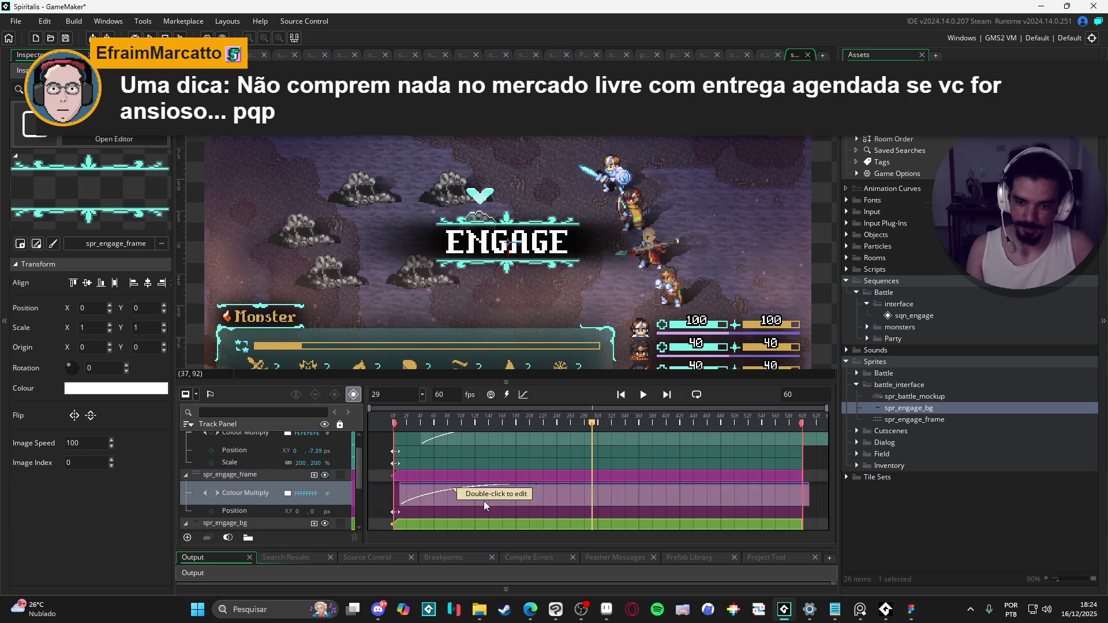
scroll(490, 505, "down", 3)
scroll(490, 500, "up", 4)
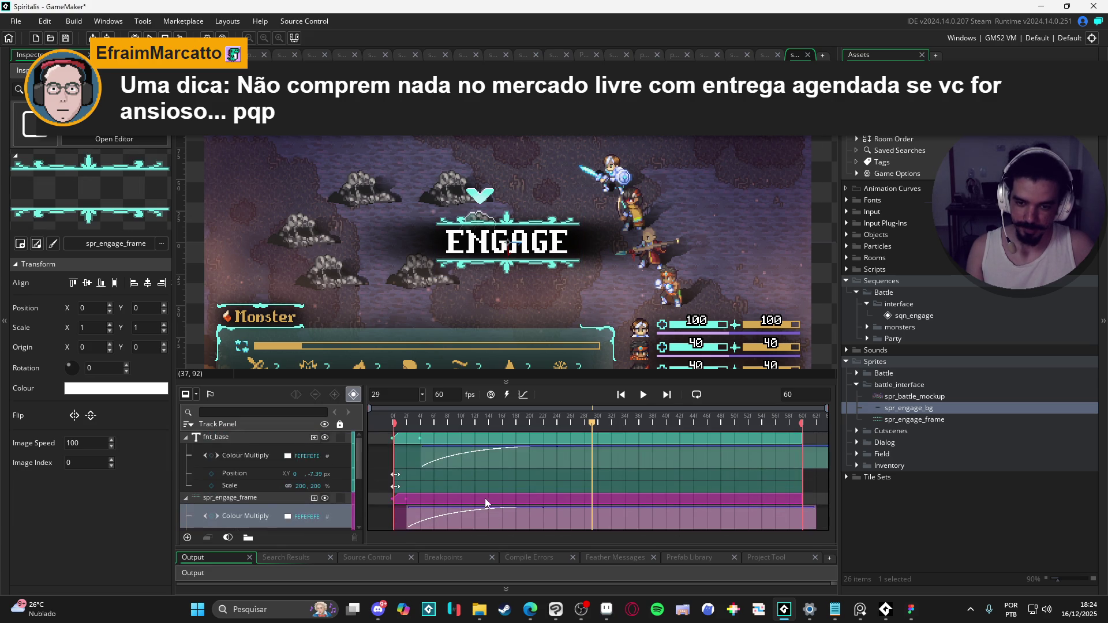
left_click(186, 438)
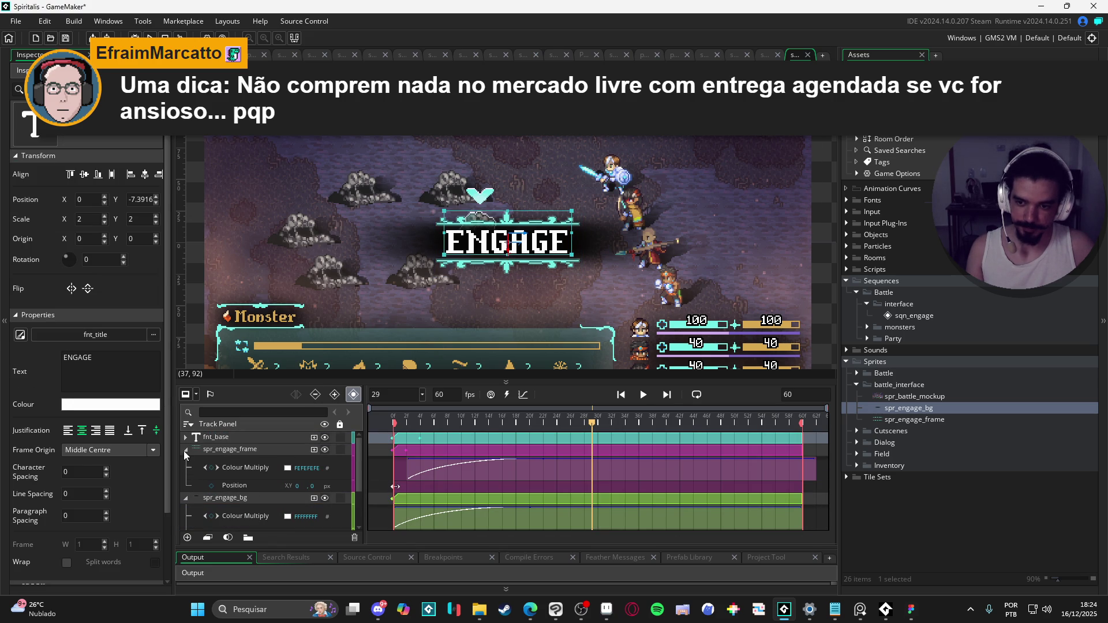
left_click(185, 450)
left_click(186, 462)
- Play the sequence preview and check the ENGAGE banner at frame 24
key("space")
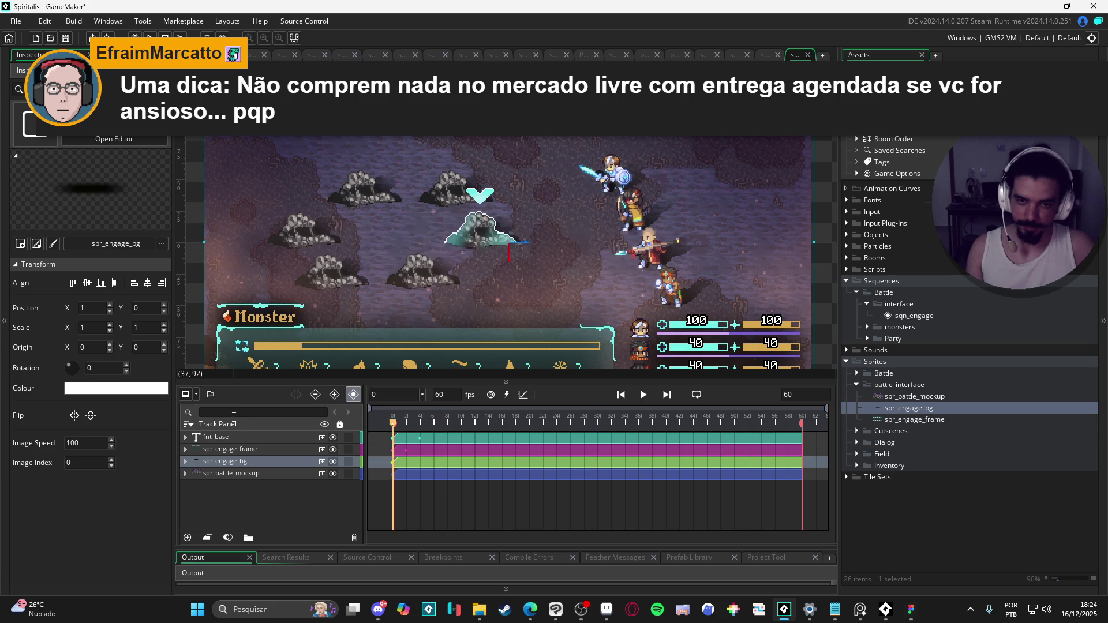
key("space")
key("space")
left_click(561, 418)
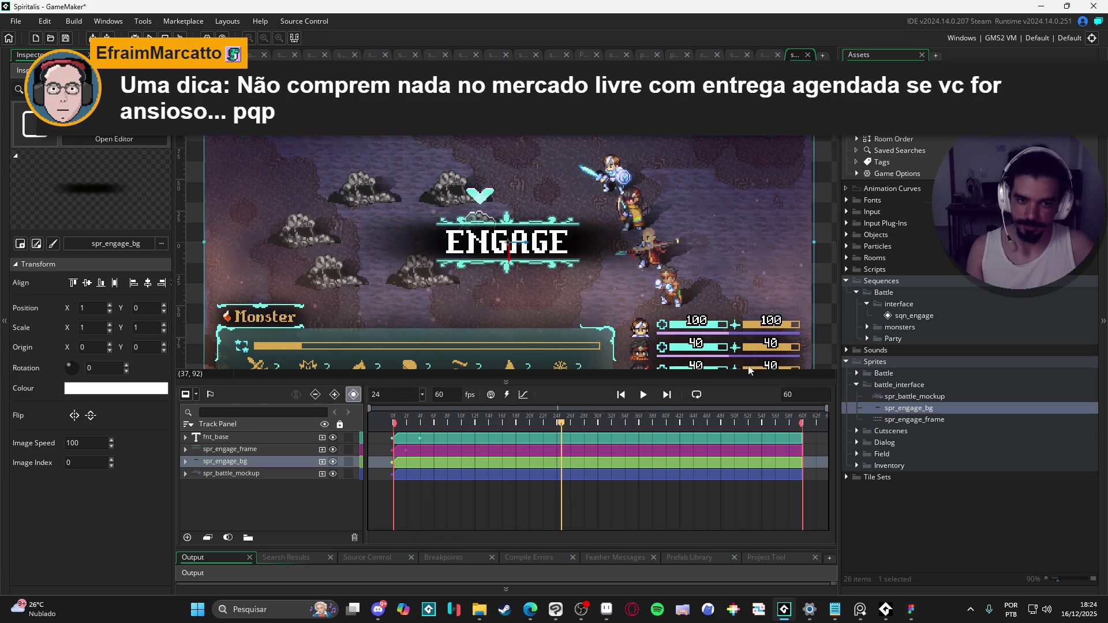
left_click(832, 319)
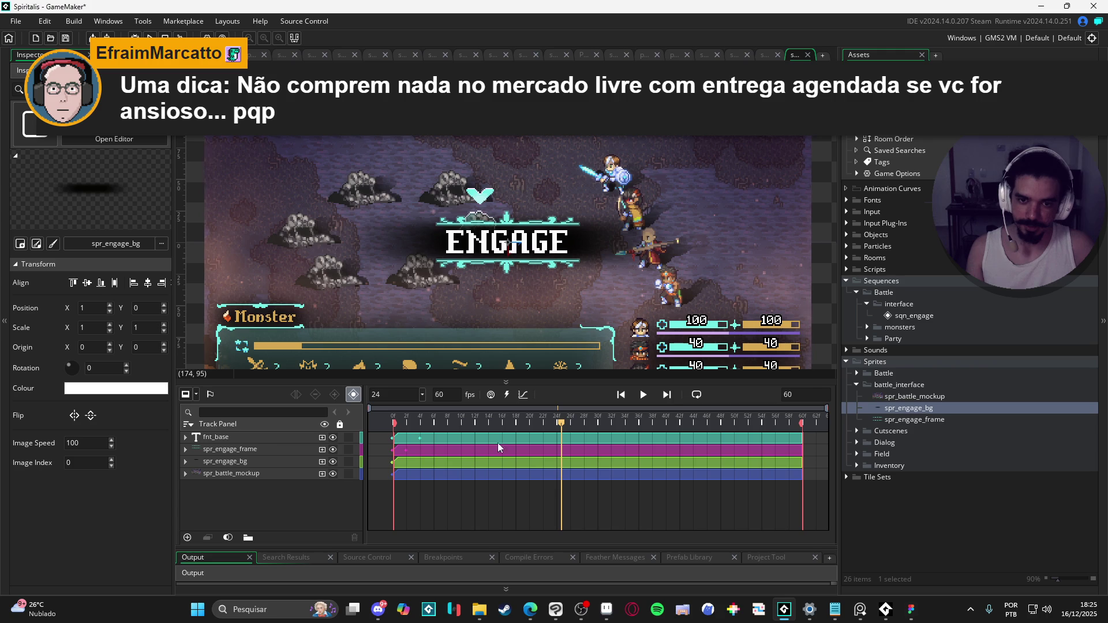
key("space")
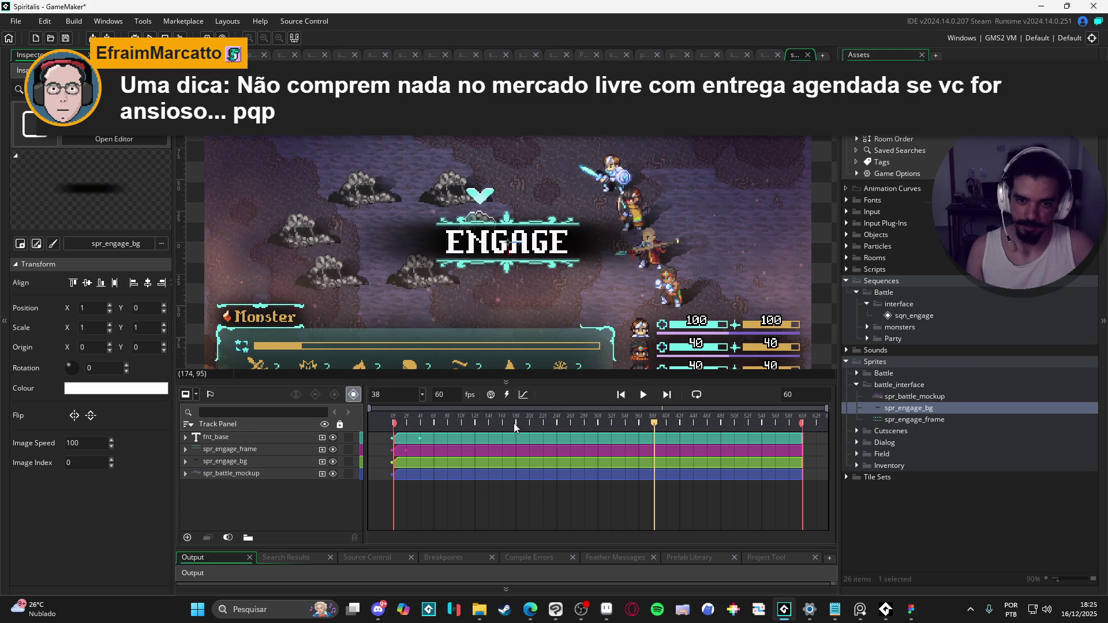
key("space")
key("space")
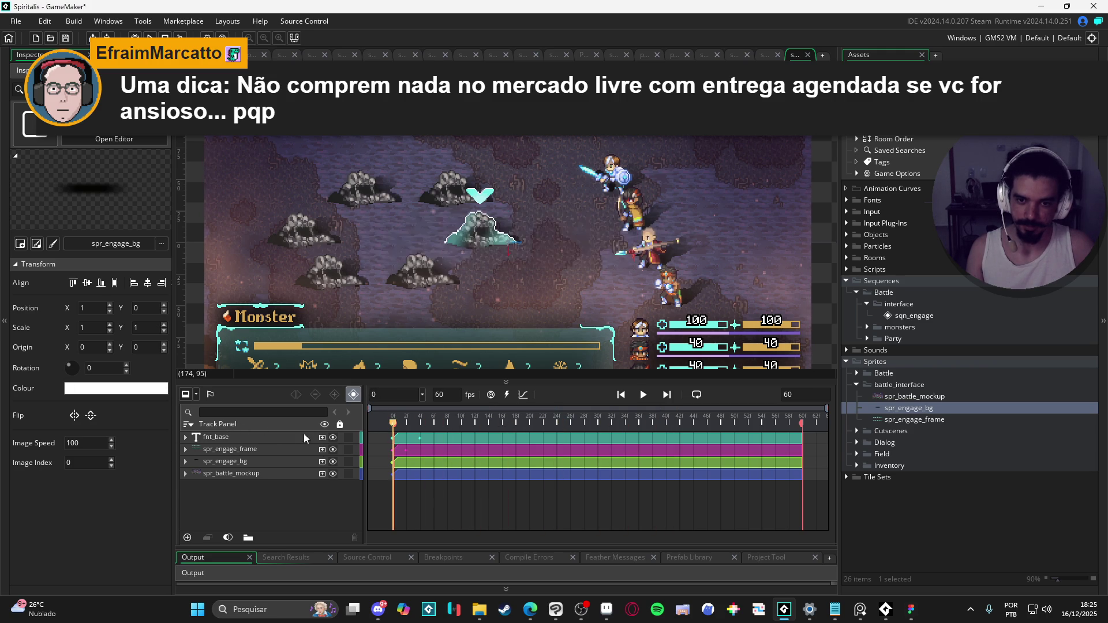
key("space")
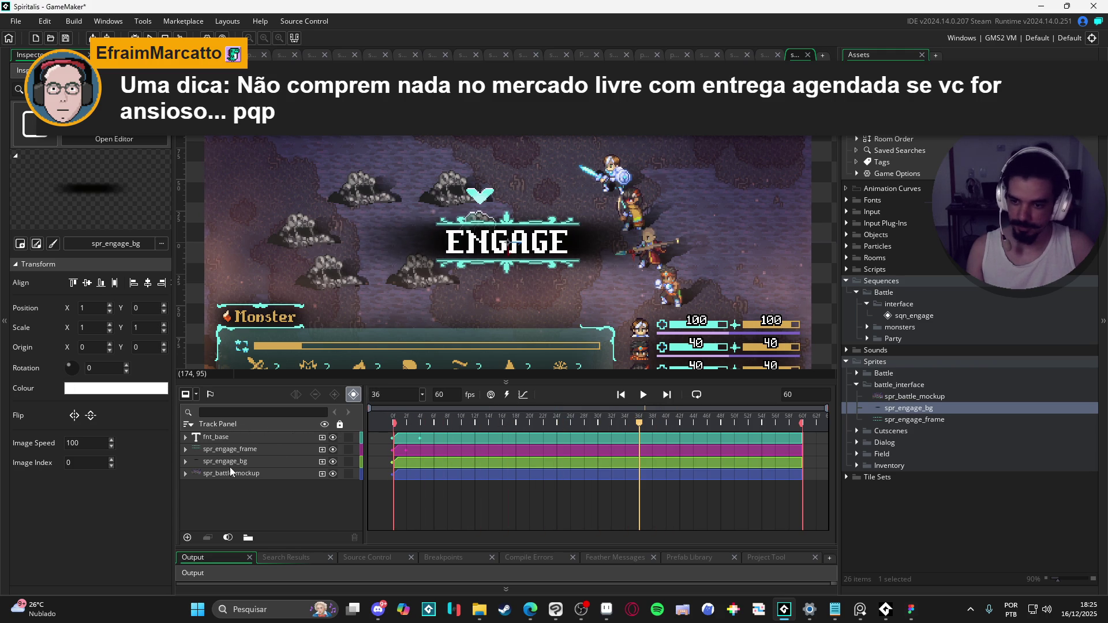
- Shift spr_engage_frame's Colour Multiply fade key about two frames later, then collapse both tracks
left_click(185, 441)
left_click(186, 438)
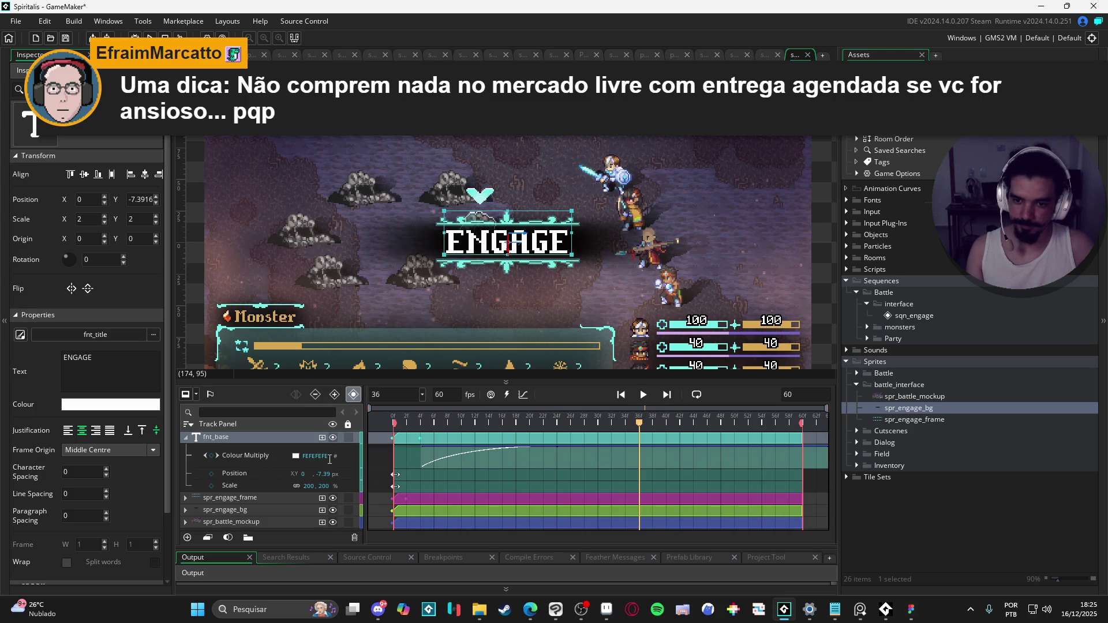
double_click(408, 498)
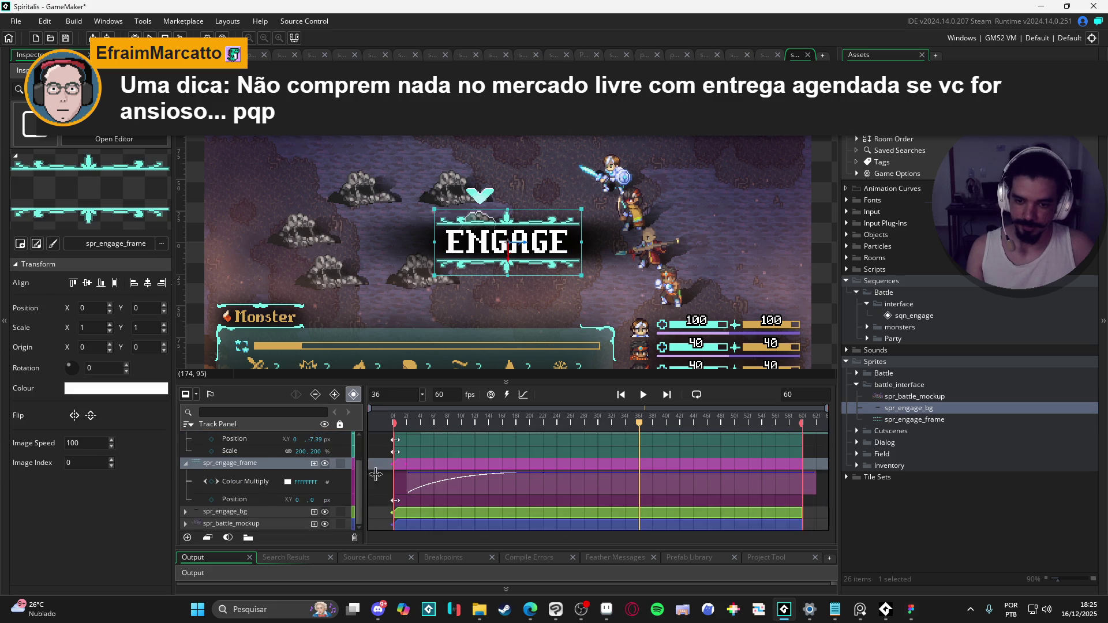
scroll(407, 489, "down", 1)
scroll(408, 489, "up", 1)
left_click_drag(504, 517, 510, 512)
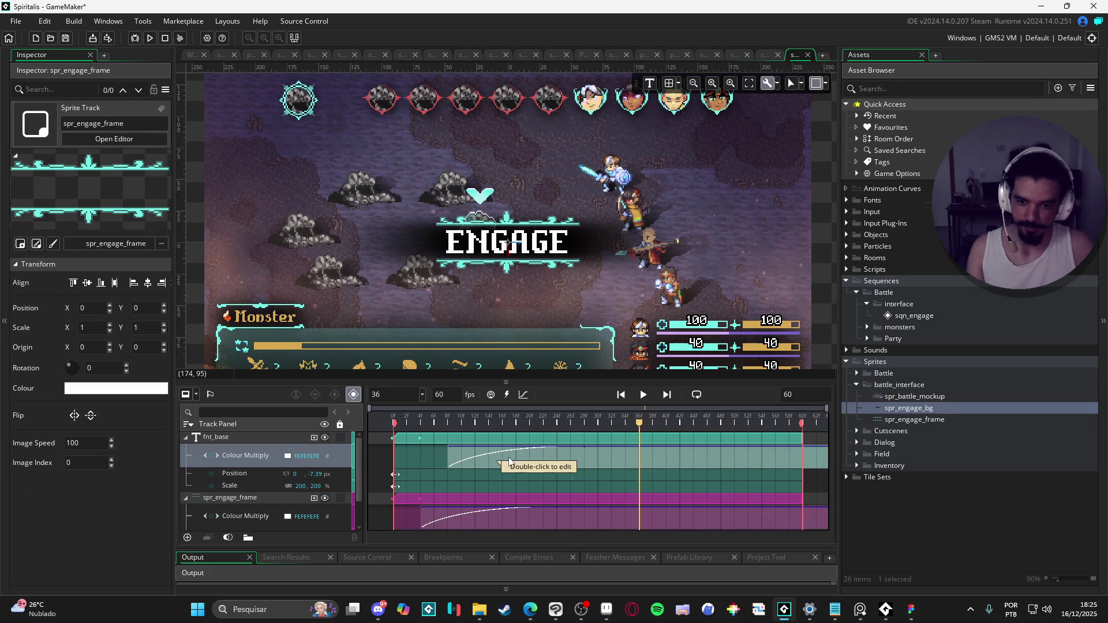
scroll(505, 470, "down", 1)
scroll(202, 466, "up", 1)
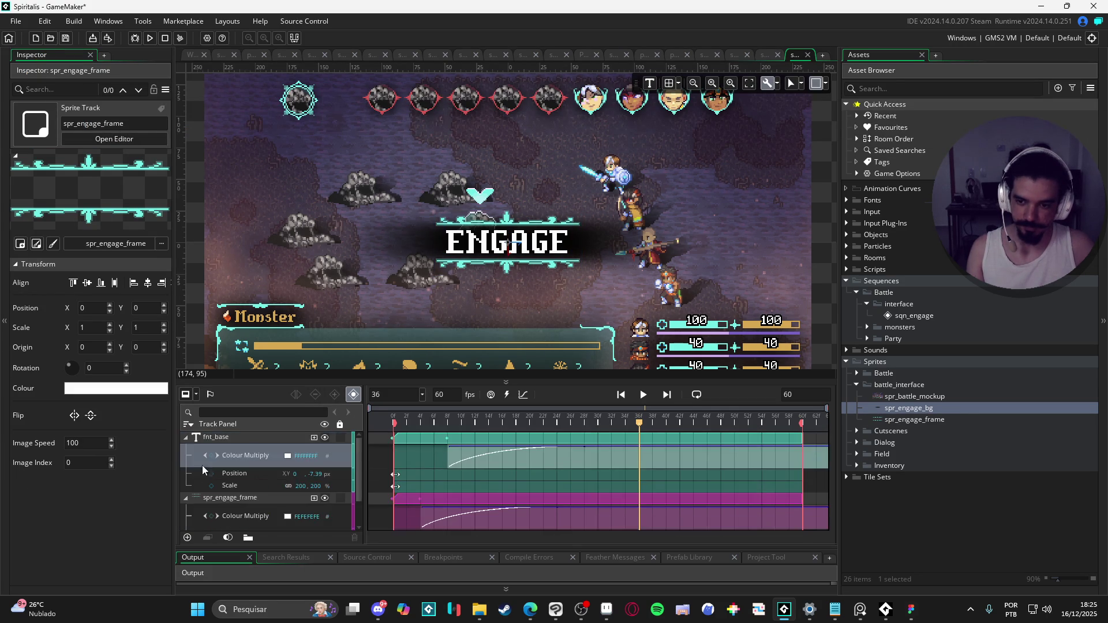
left_click(187, 438)
left_click(189, 452)
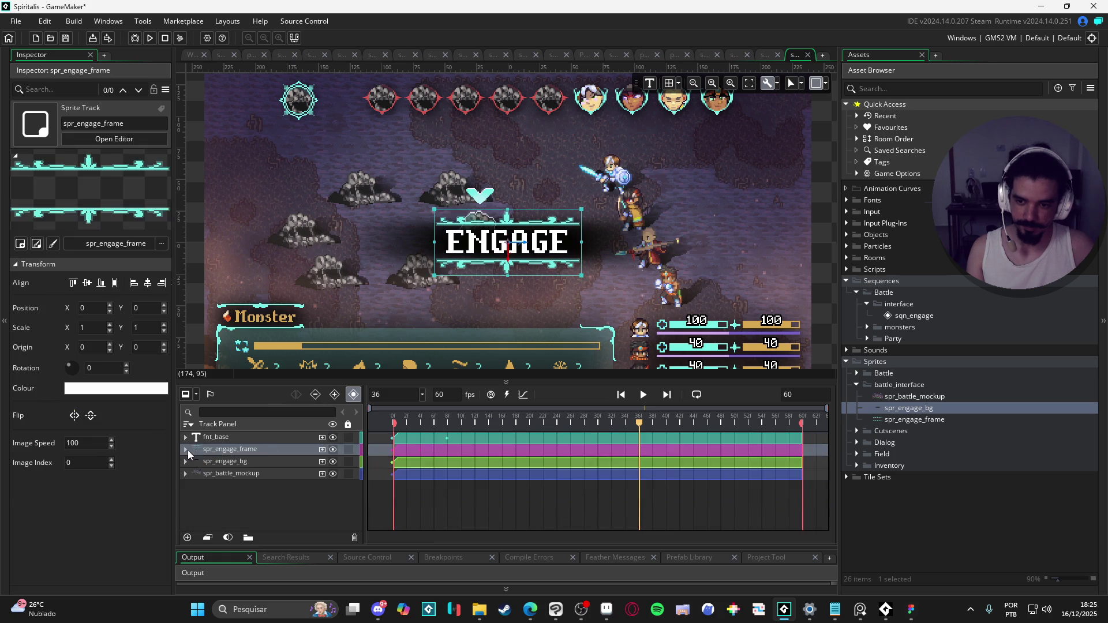
- Preview the sequence, then set its length to 120 frames
key("space")
key("BackSpace")
key("BackSpace")
type("120")
key("Return")
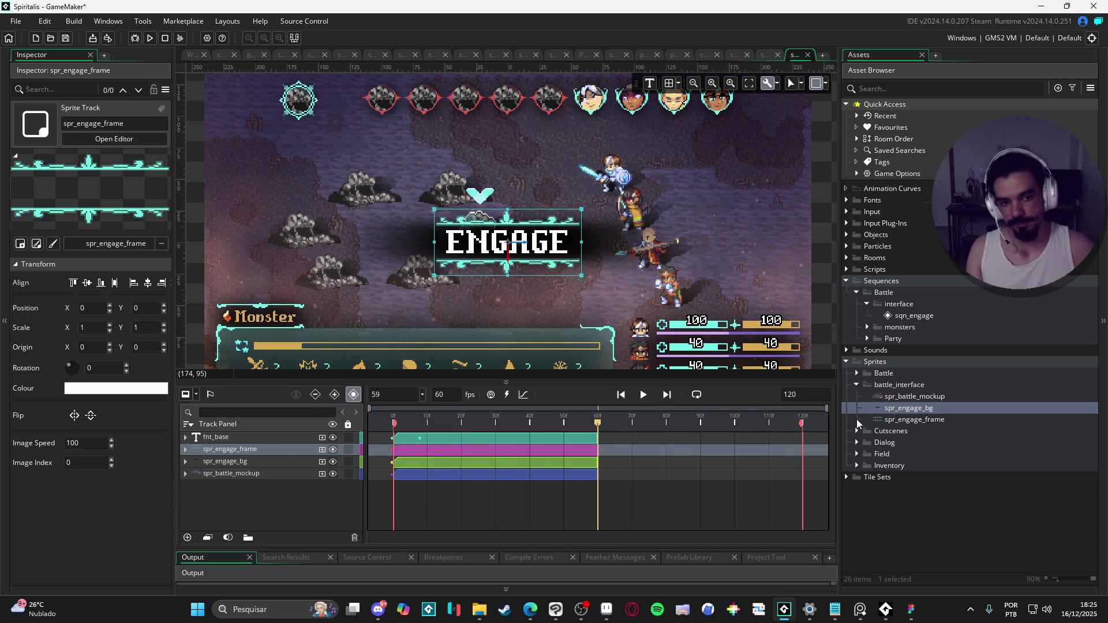
- Extend the fnt_base and spr_engage_frame clips to end at frame 120
left_click(595, 440)
left_click_drag(595, 440, 802, 441)
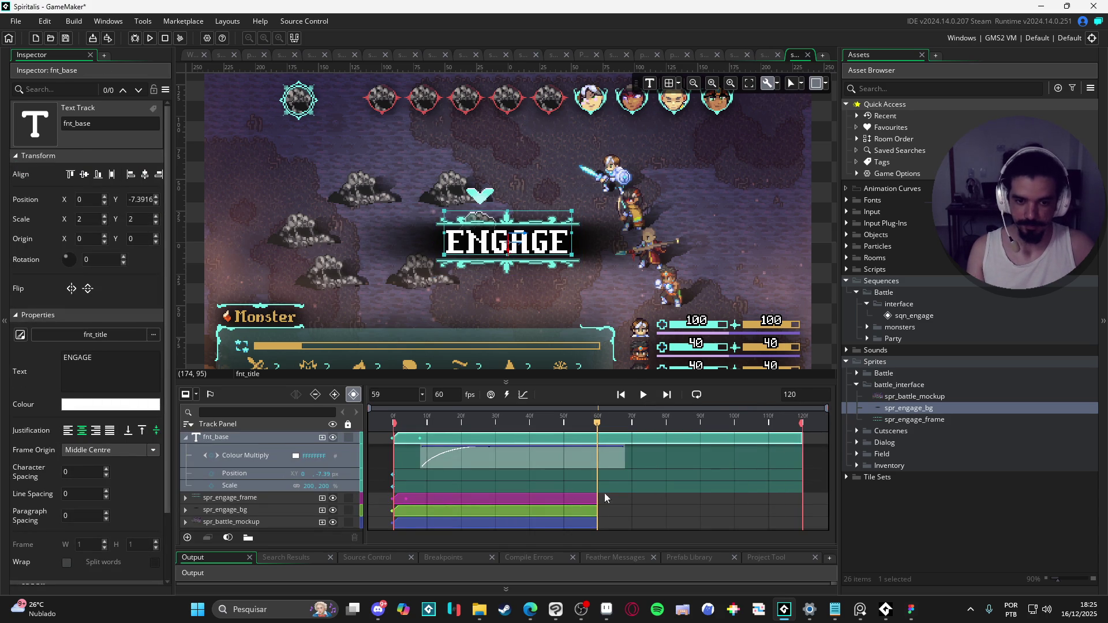
left_click(589, 503)
left_click_drag(597, 501, 802, 501)
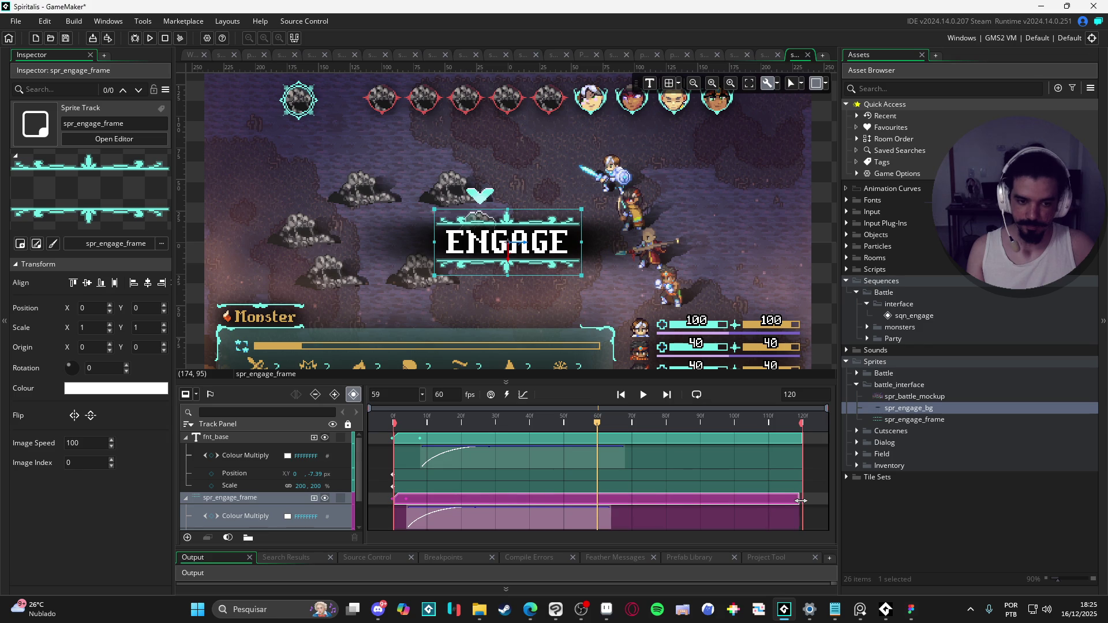
- Extend the spr_engage_bg and spr_battle_mockup clips to frame 120, then collapse the expanded tracks
scroll(757, 494, "down", 2)
left_click(581, 512)
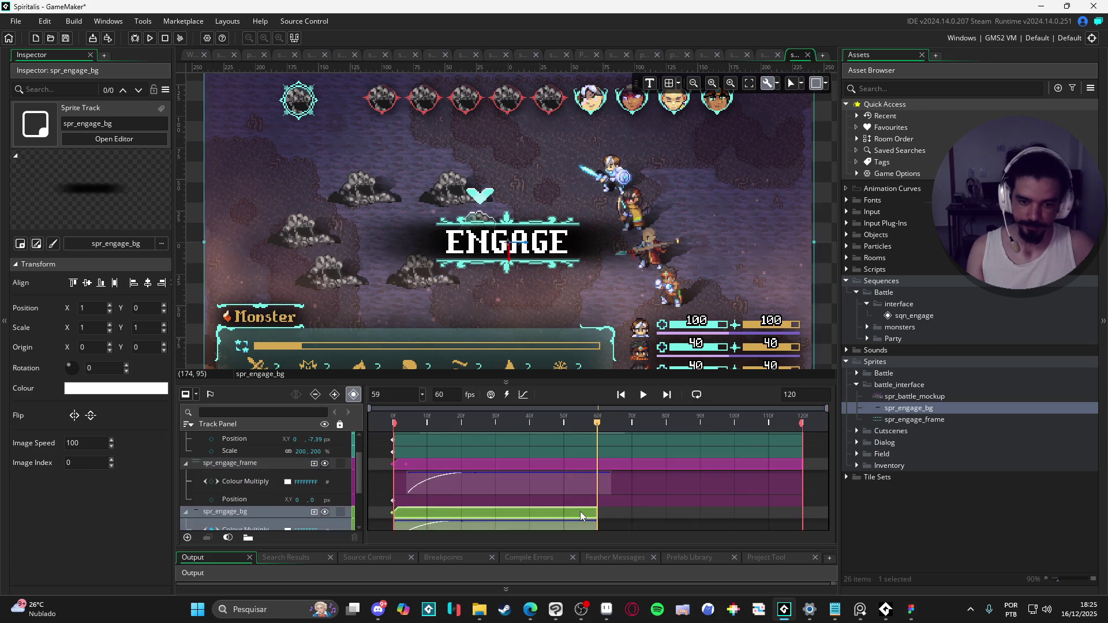
mouse_move(597, 512)
left_mouse_down()
mouse_move(825, 505)
mouse_move(803, 505)
left_mouse_up()
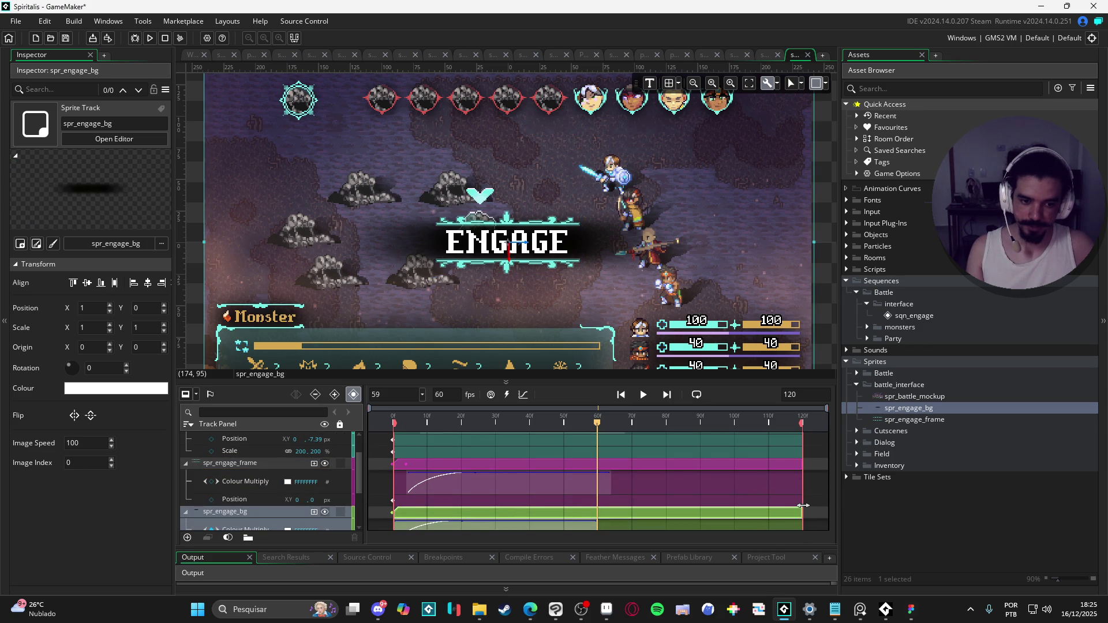
scroll(794, 513, "down", 2)
left_click(581, 527)
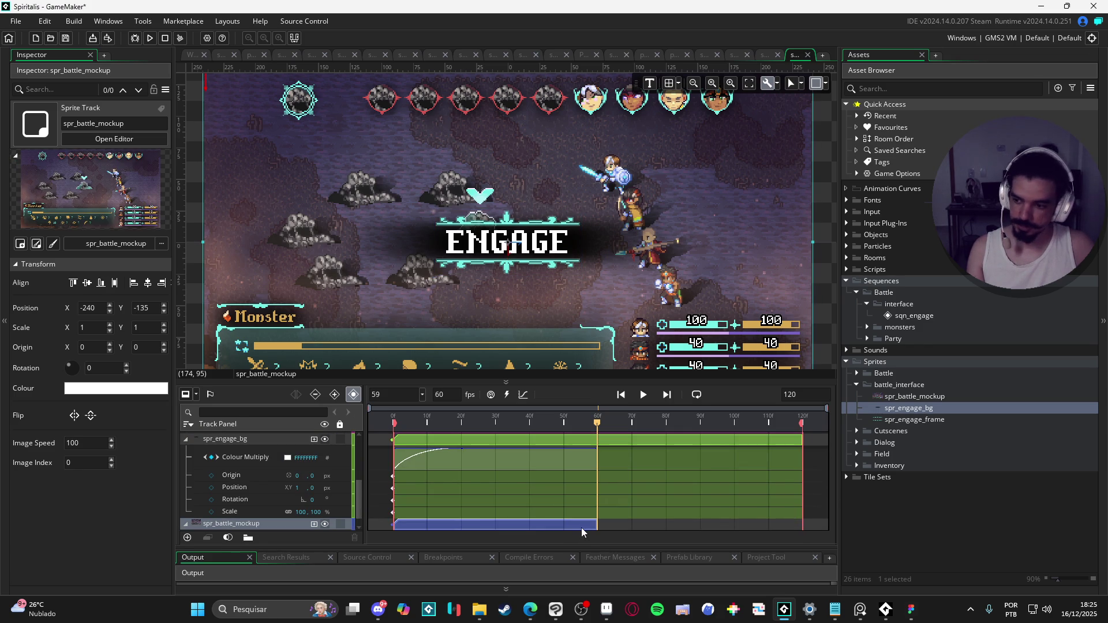
left_click_drag(598, 529, 805, 529)
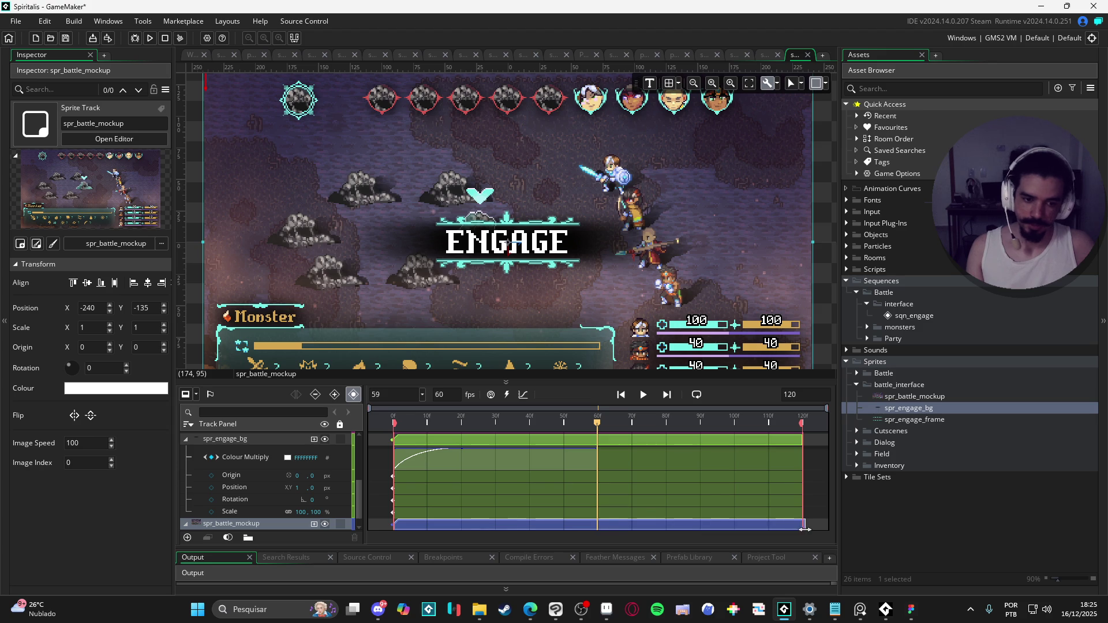
scroll(248, 484, "up", 4)
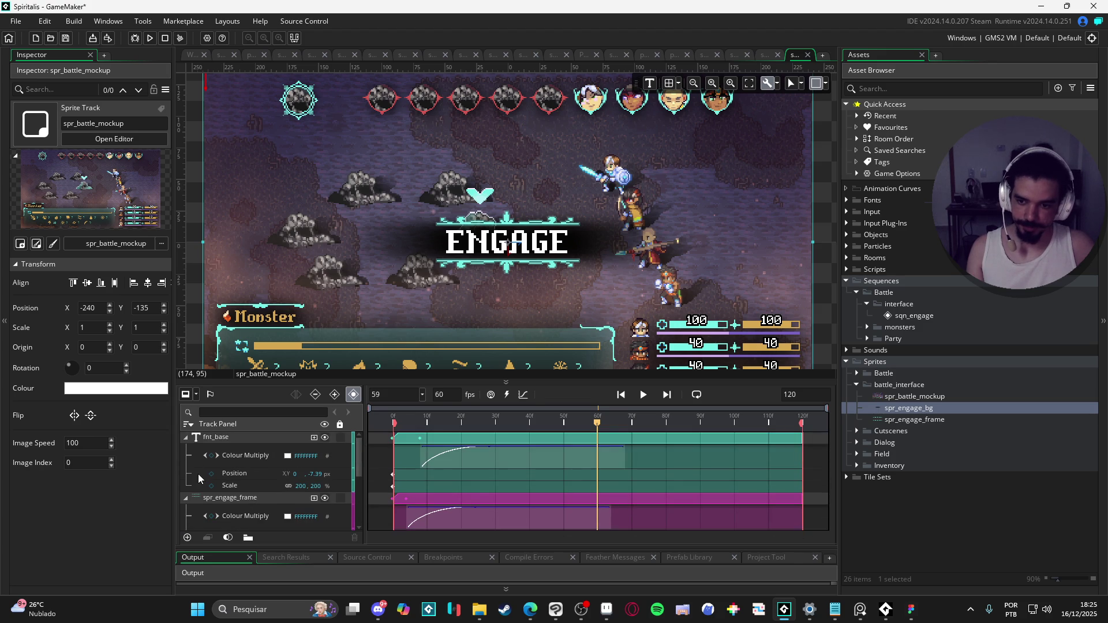
left_click(185, 437)
left_click(185, 437)
left_click(185, 450)
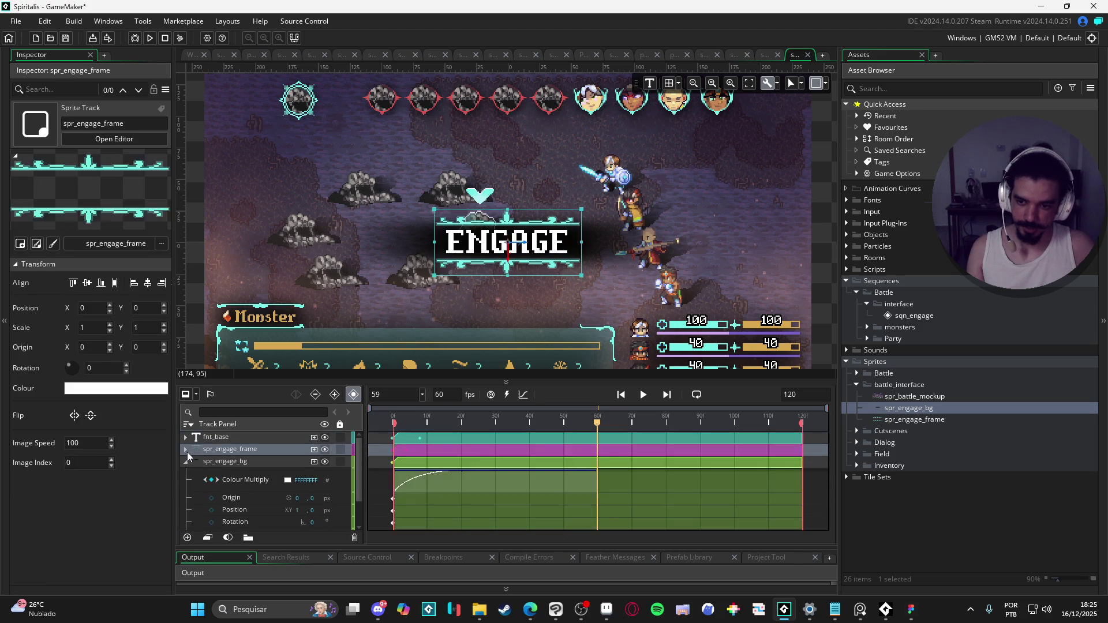
left_click(193, 462)
left_click(186, 462)
left_click(185, 474)
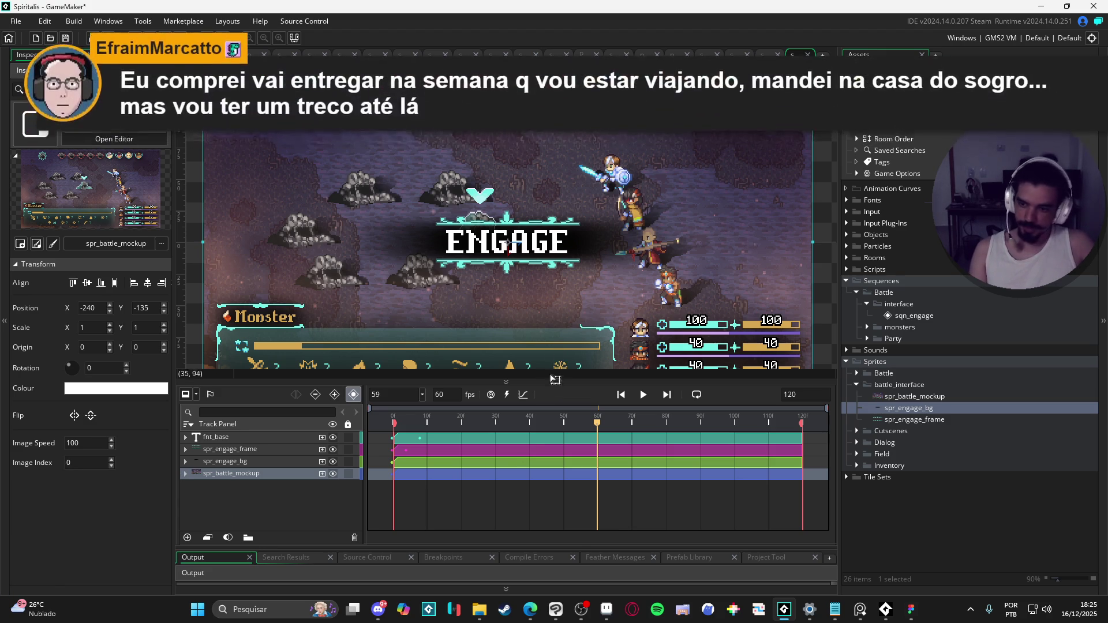
mouse_move(469, 419)
left_mouse_down()
mouse_move(393, 422)
mouse_move(583, 422)
mouse_move(285, 399)
left_mouse_up()
key("space")
key("space")
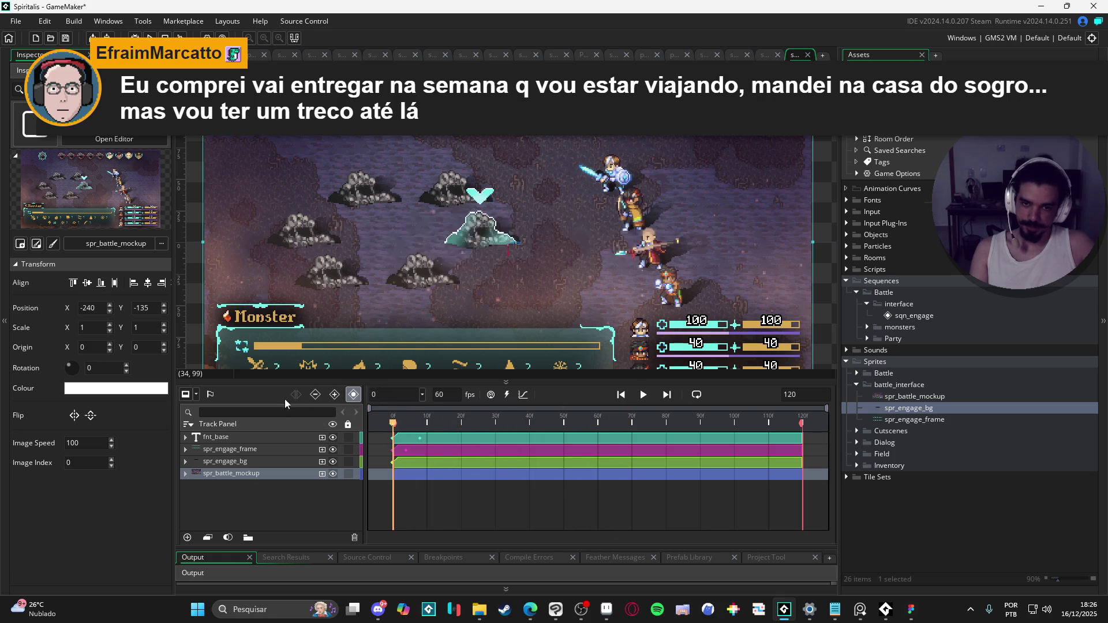
key("space")
key("space")
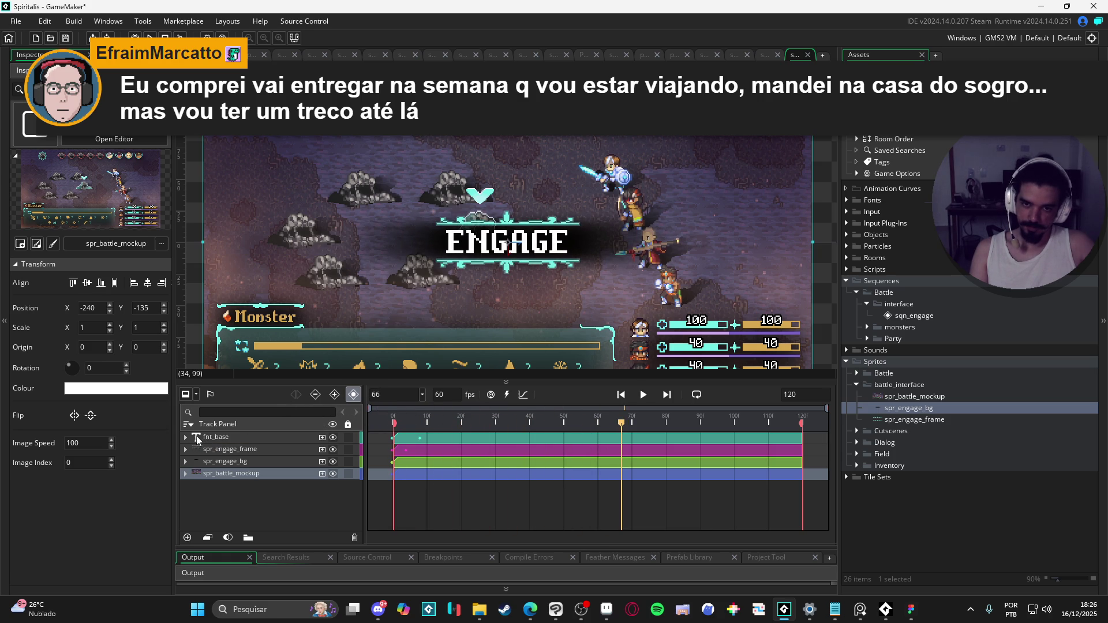
key("space")
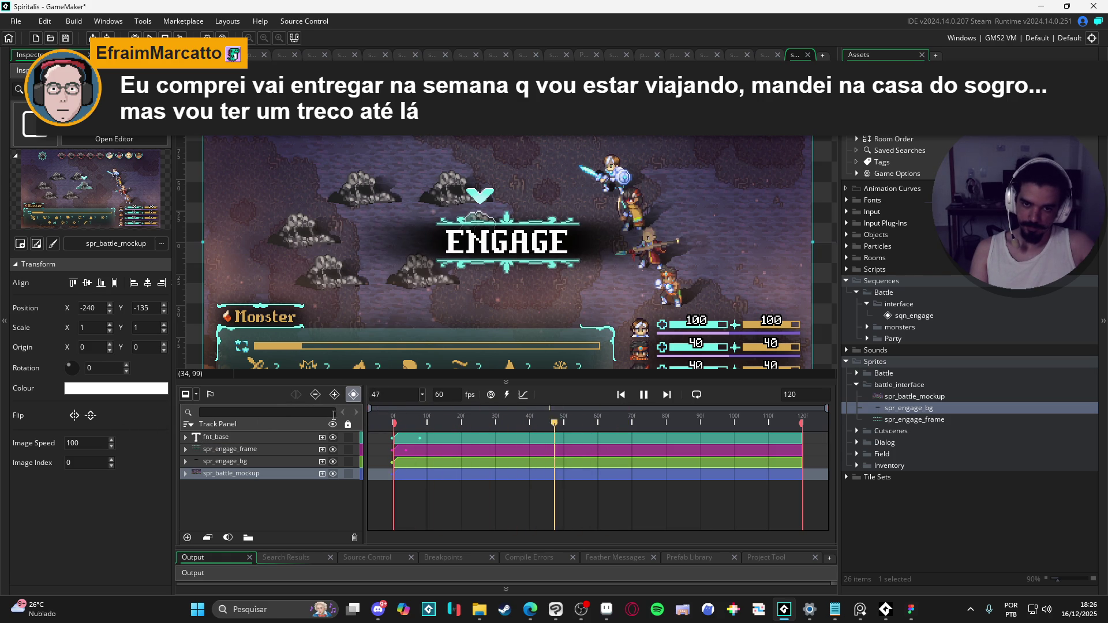
key("space")
key("space")
key("space")
left_click(239, 437)
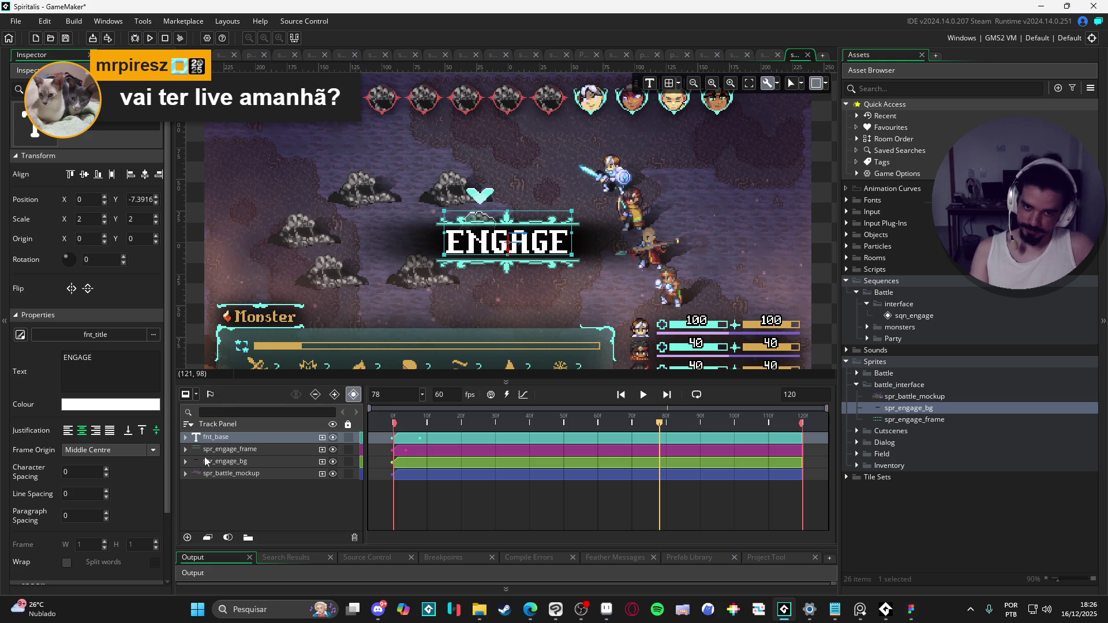
- Expand fnt_base and add an opaque FFFFFFFF Colour Multiply key at frame 78
left_click(185, 438)
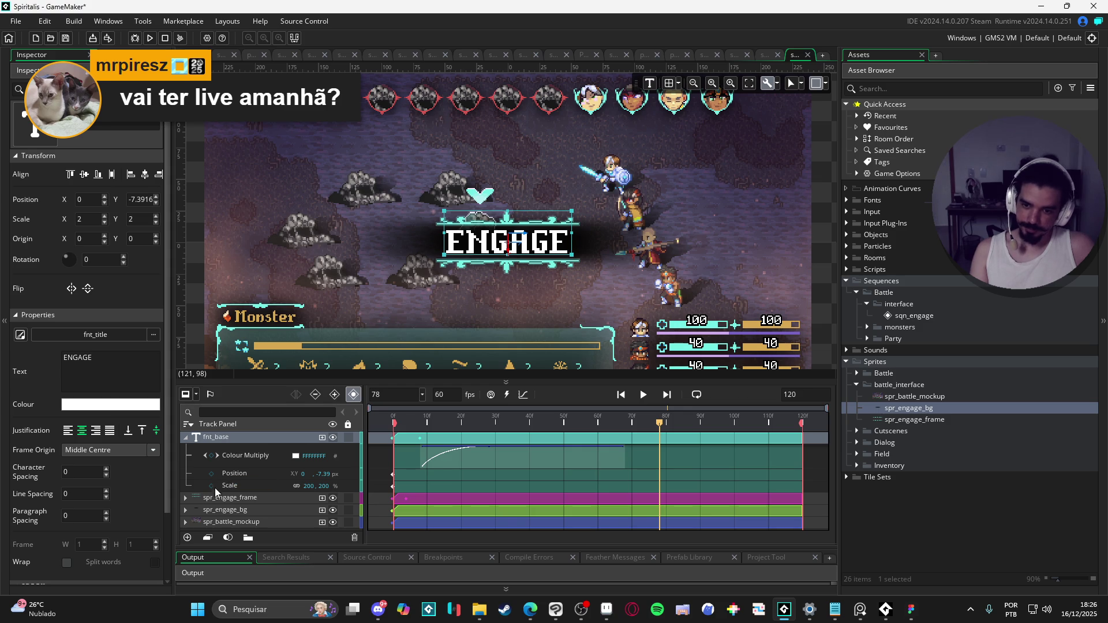
left_click(210, 455)
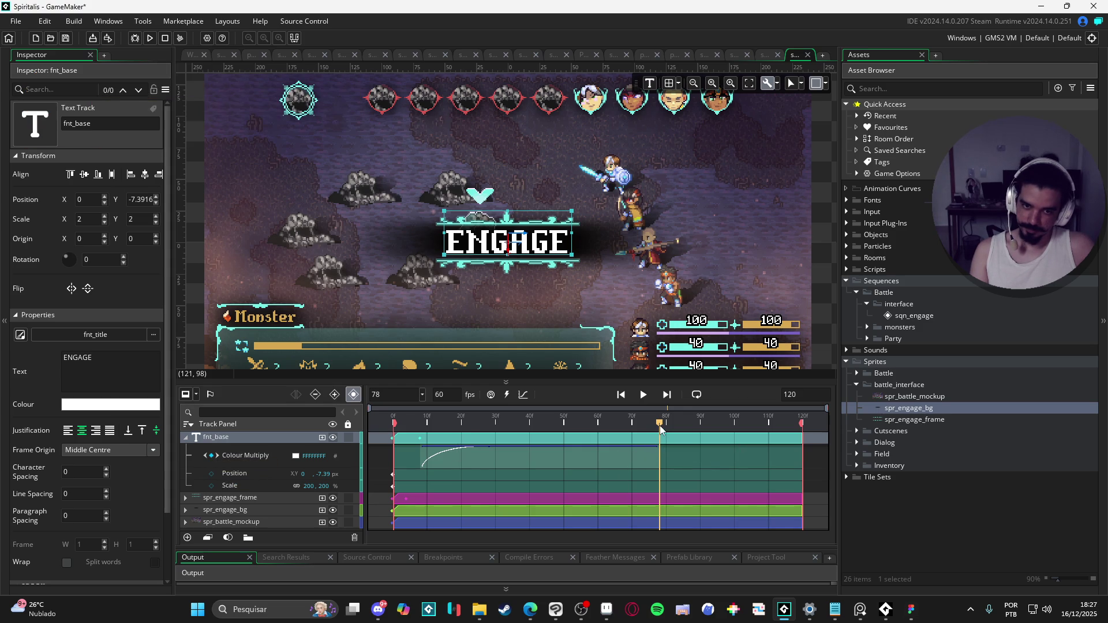
- Add a stray Colour Multiply key further along, undo an accidental clip shift, and return to frame 78
left_click_drag(661, 428, 734, 442)
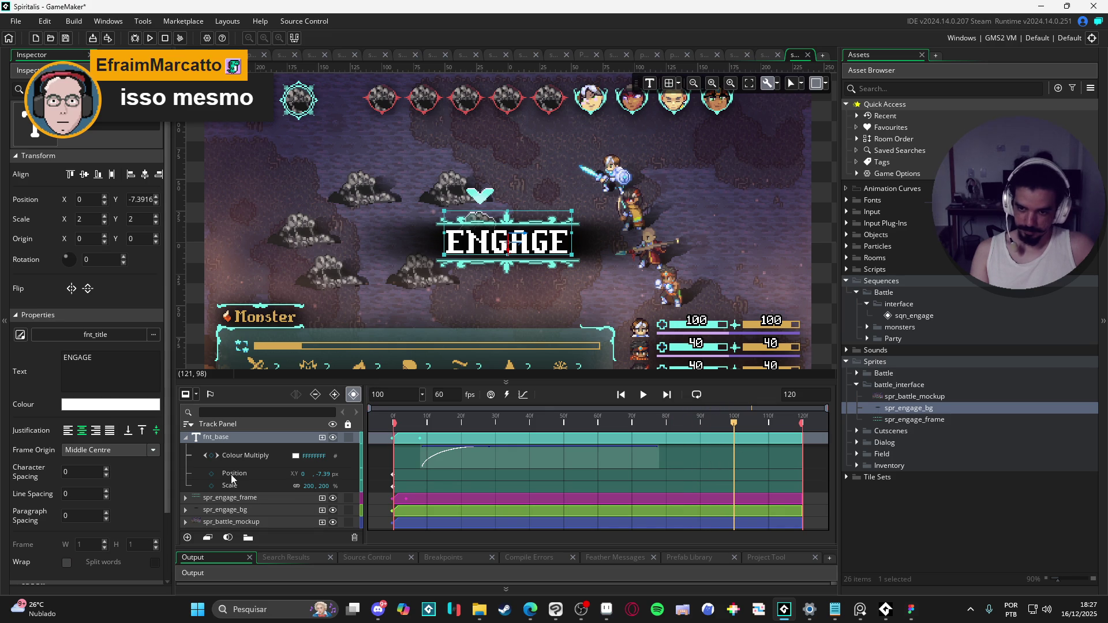
left_click(212, 456)
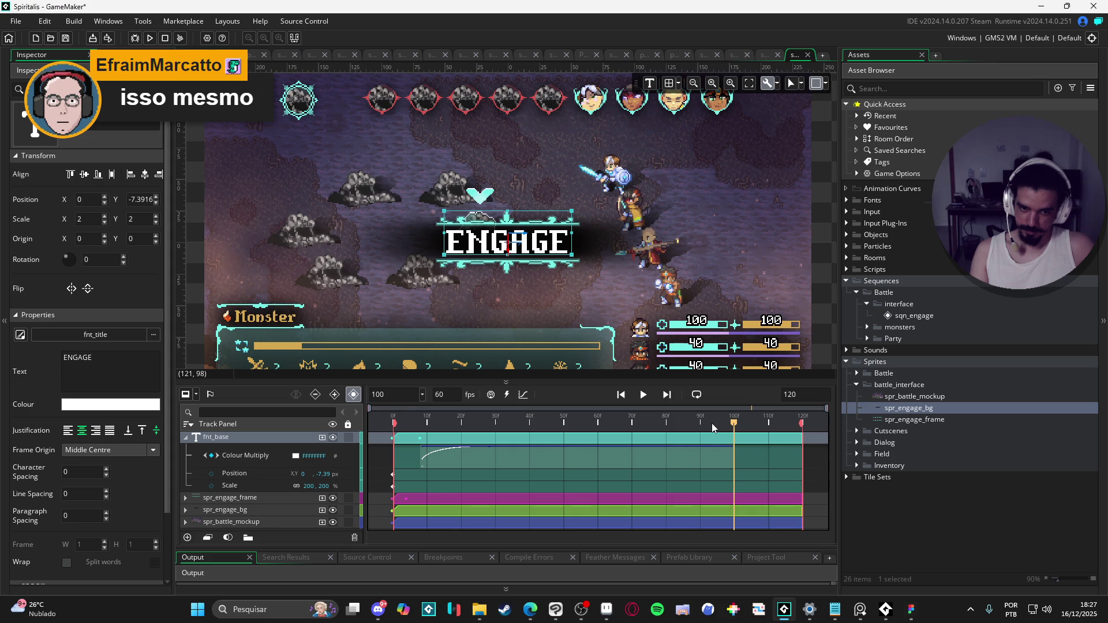
left_click_drag(680, 438, 665, 438)
key("ctrl+z")
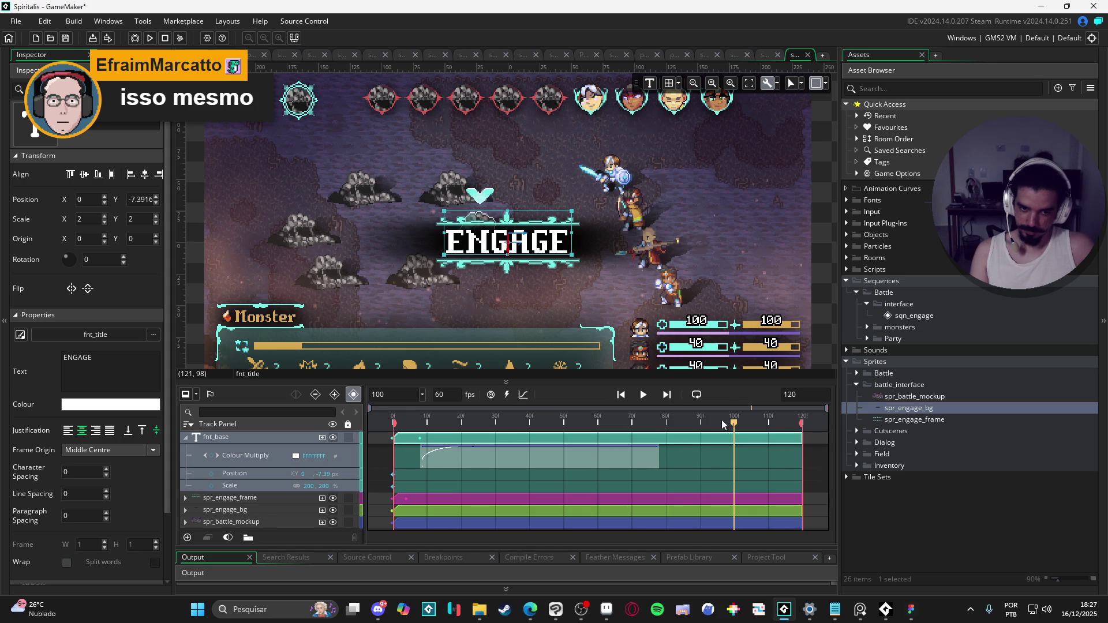
left_click_drag(732, 424, 658, 424)
left_click(660, 452)
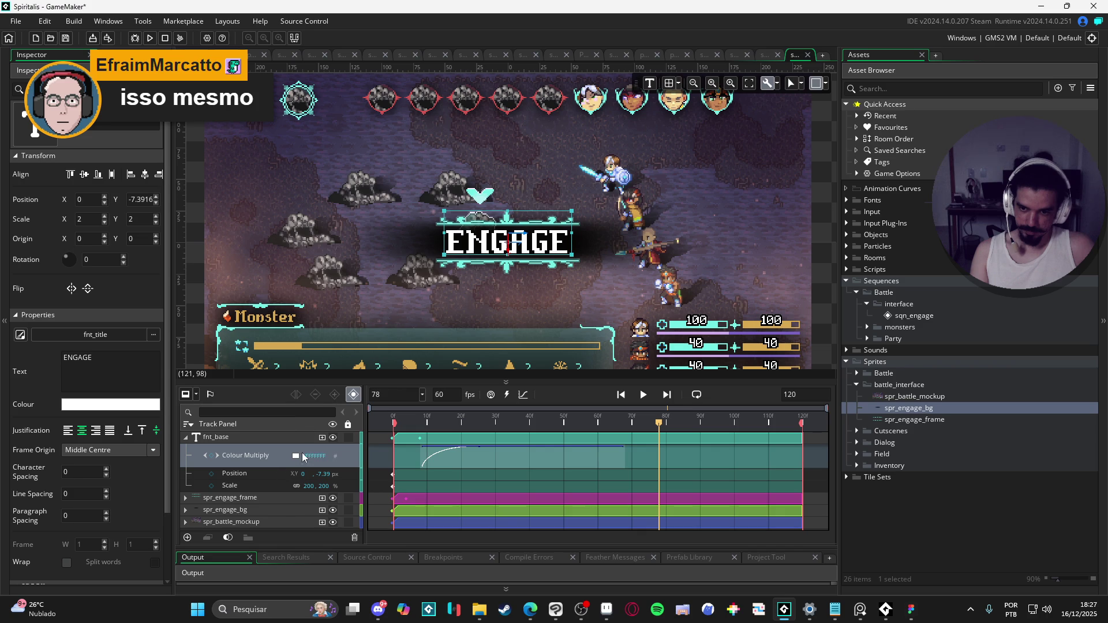
- Try dropping the ENGAGE text tint alpha to 0, then cancel to keep it opaque
left_click(296, 457)
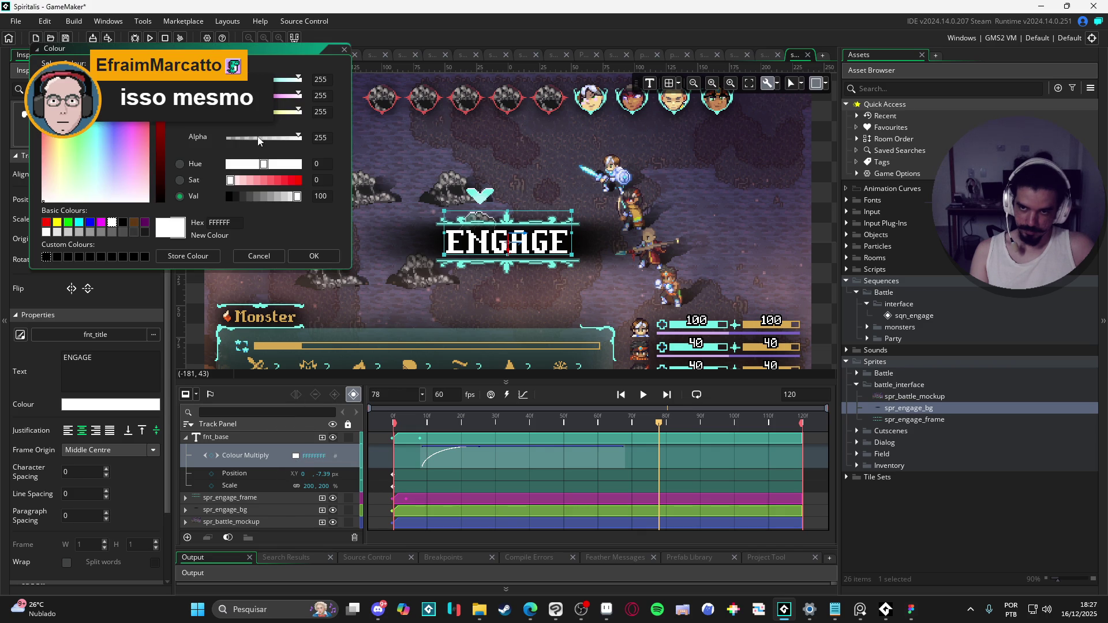
left_click_drag(259, 139, 226, 139)
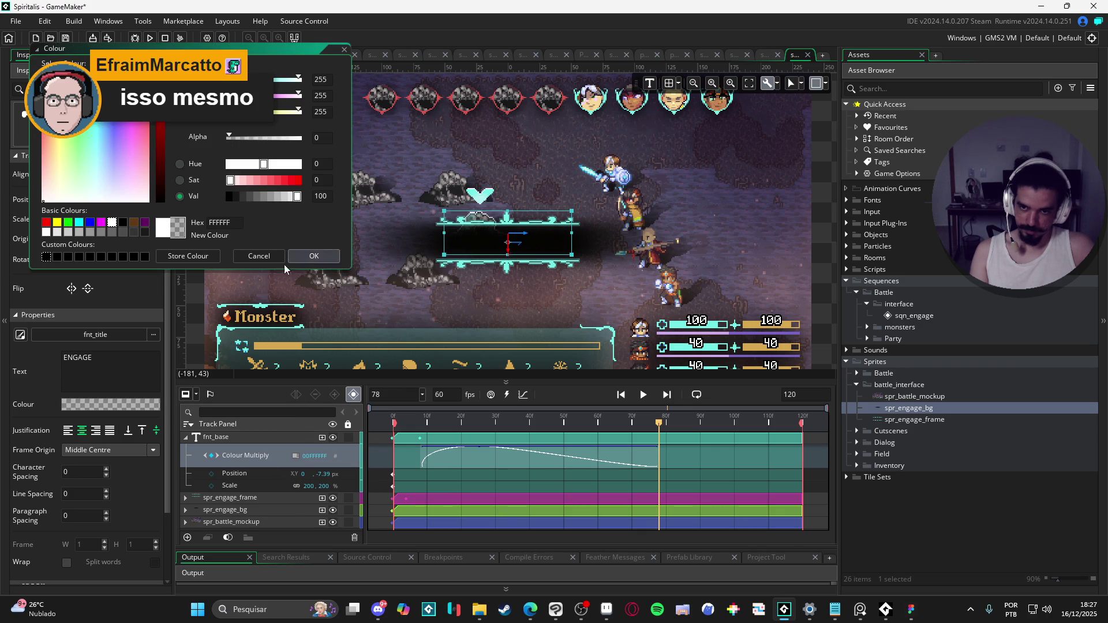
left_click(266, 262)
- Add an opaque FEFEFEFE Colour Multiply keyframe on the text at frame 70
left_click(639, 423)
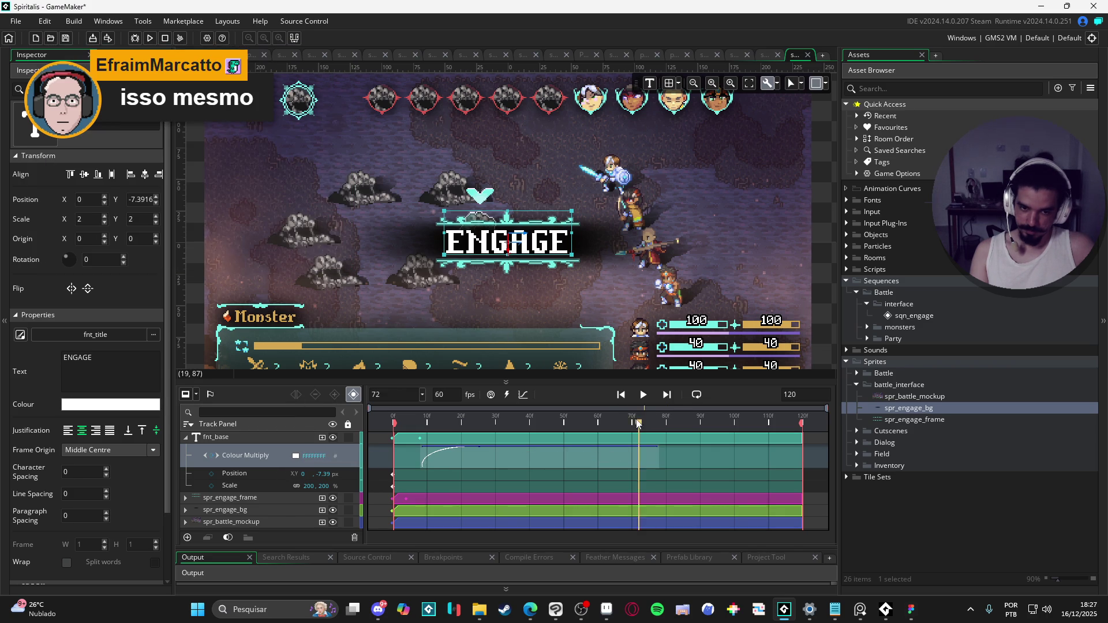
left_click_drag(638, 422, 630, 418)
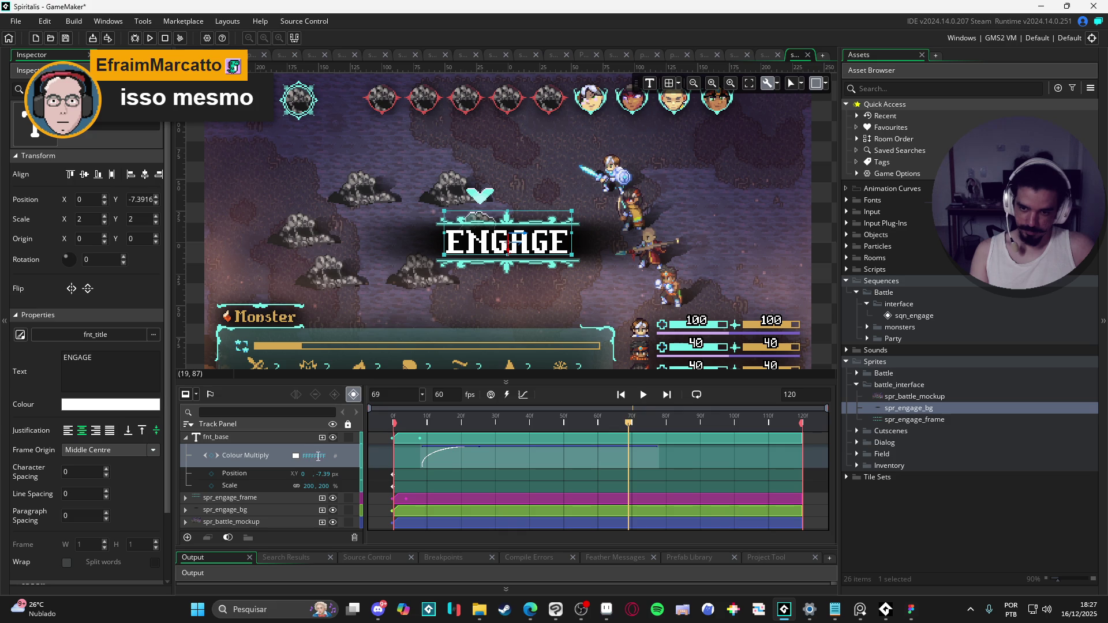
left_click(289, 460)
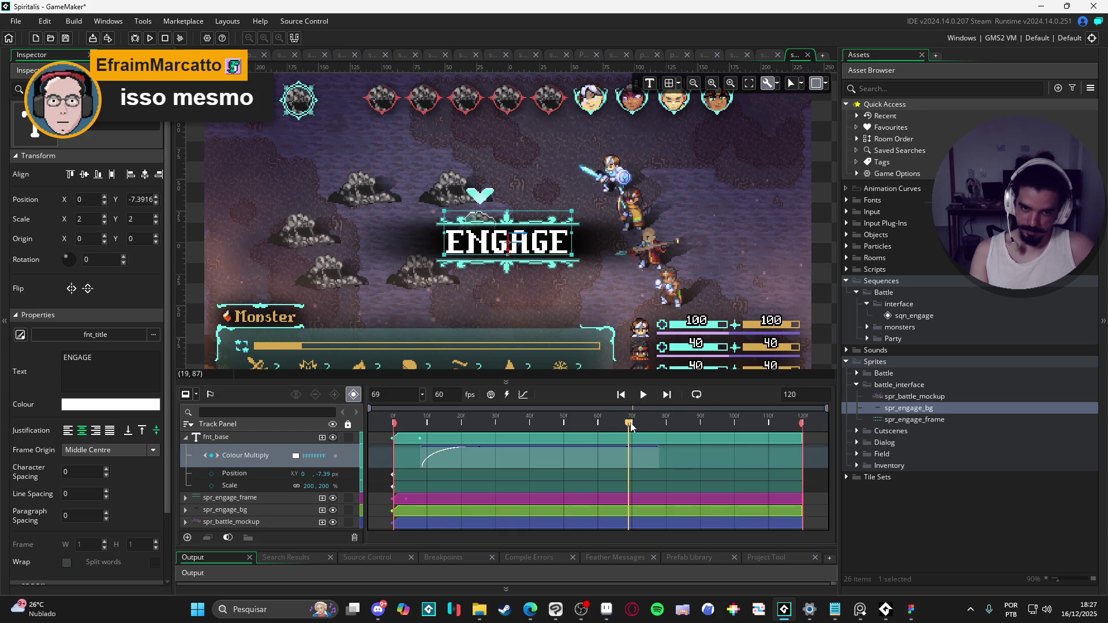
left_click(633, 427)
left_click(295, 456)
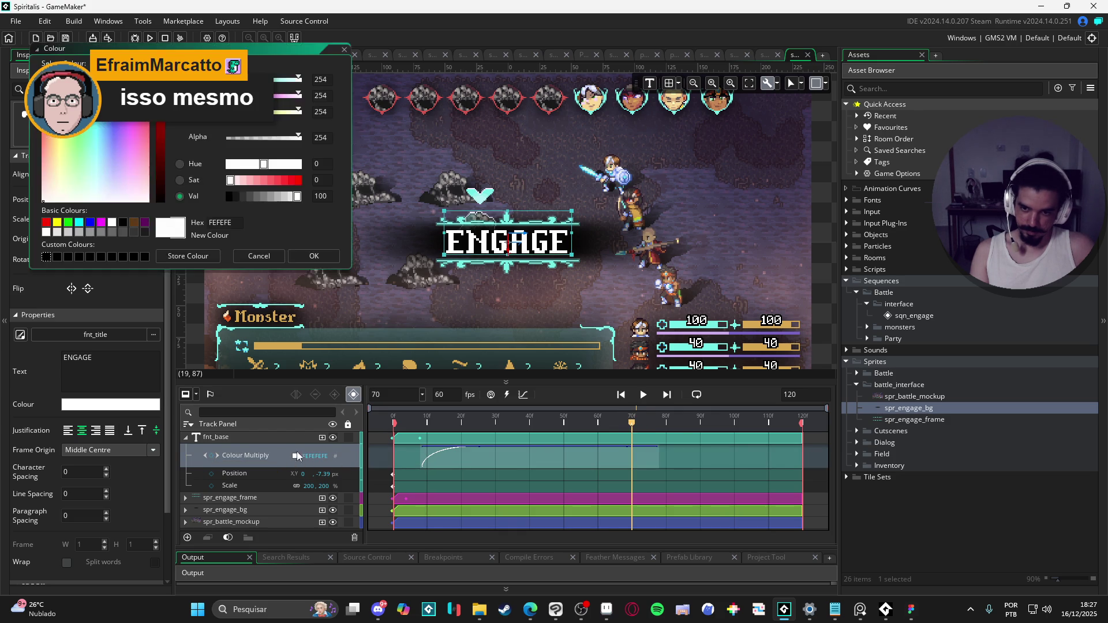
left_click(240, 137)
left_click_drag(202, 141, 208, 145)
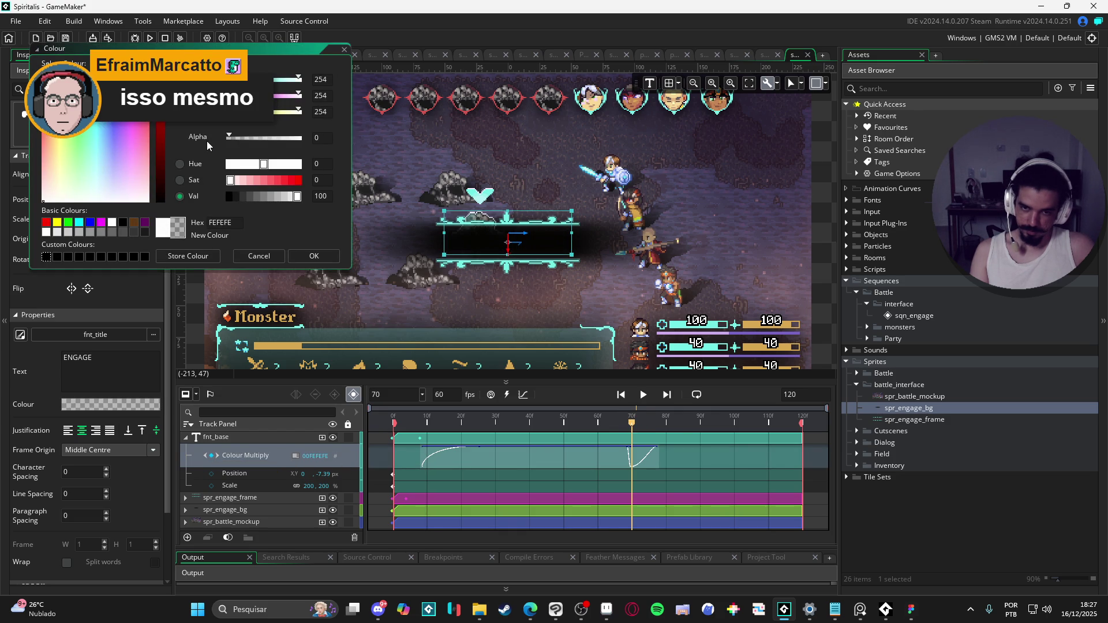
left_click(258, 256)
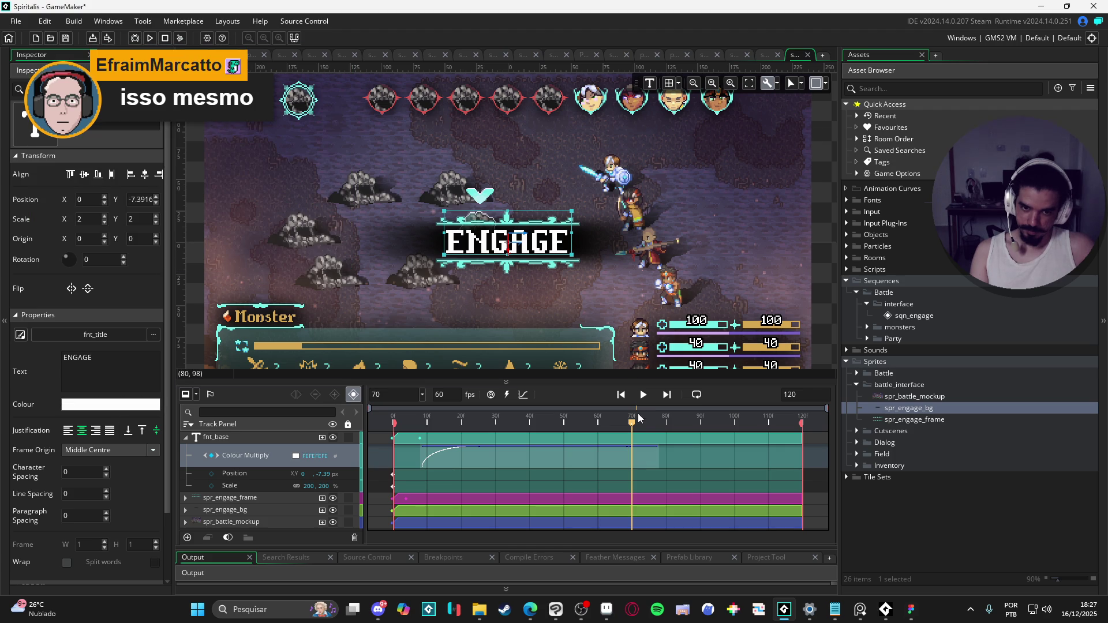
mouse_move(632, 424)
left_mouse_down()
mouse_move(682, 430)
mouse_move(667, 431)
left_mouse_up()
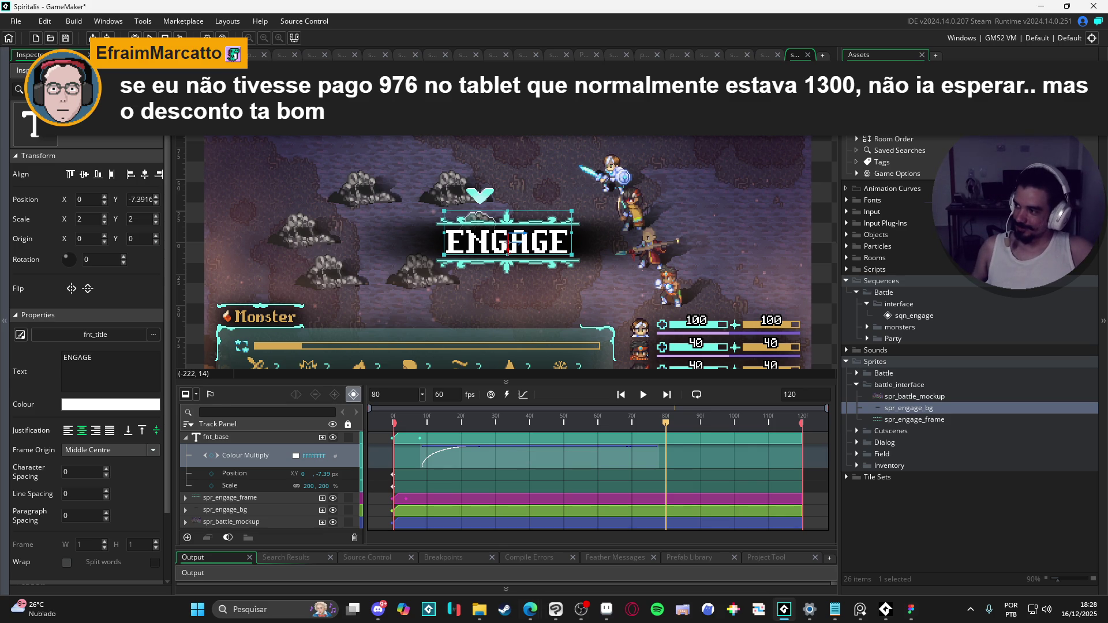
key("alt+Tab")
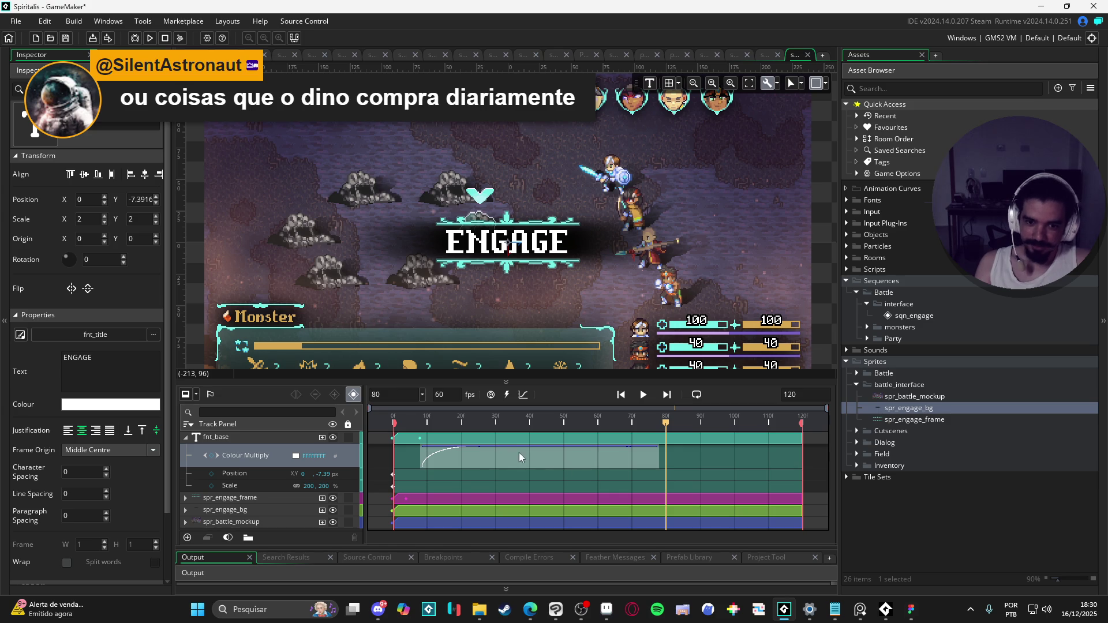
mouse_move(554, 427)
left_mouse_down()
mouse_move(372, 425)
mouse_move(532, 432)
mouse_move(349, 438)
mouse_move(663, 428)
mouse_move(365, 436)
left_mouse_up()
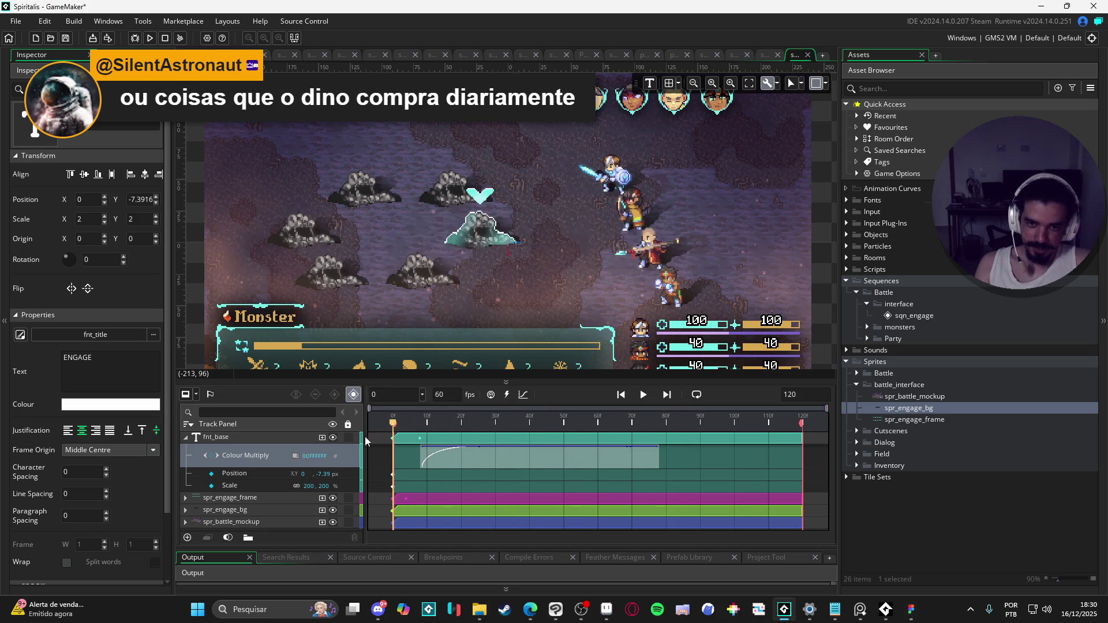
key("space")
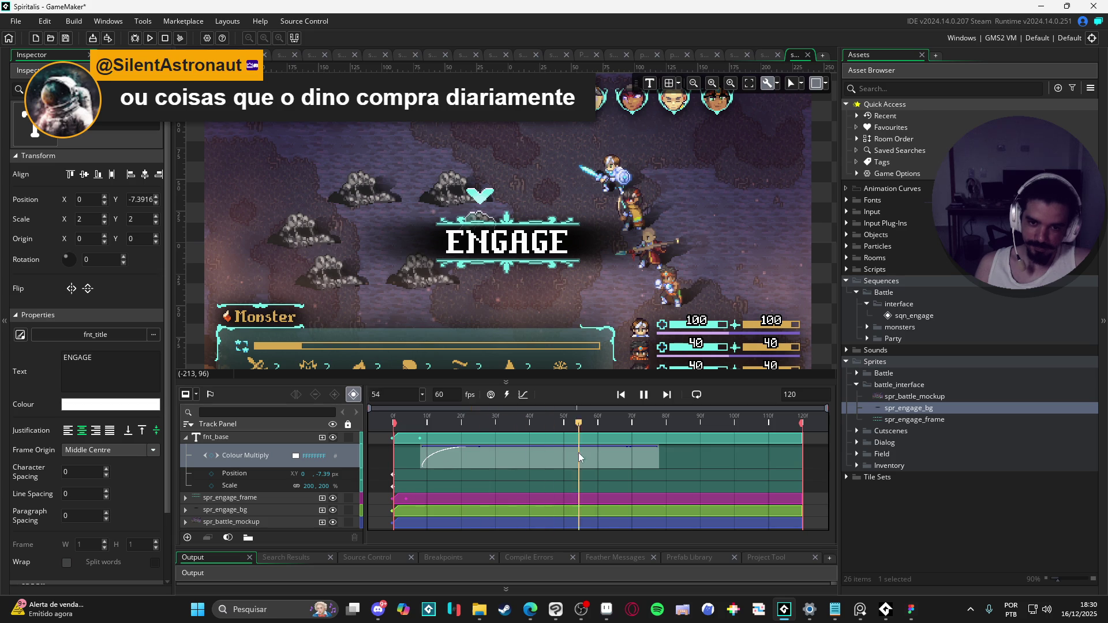
key("space")
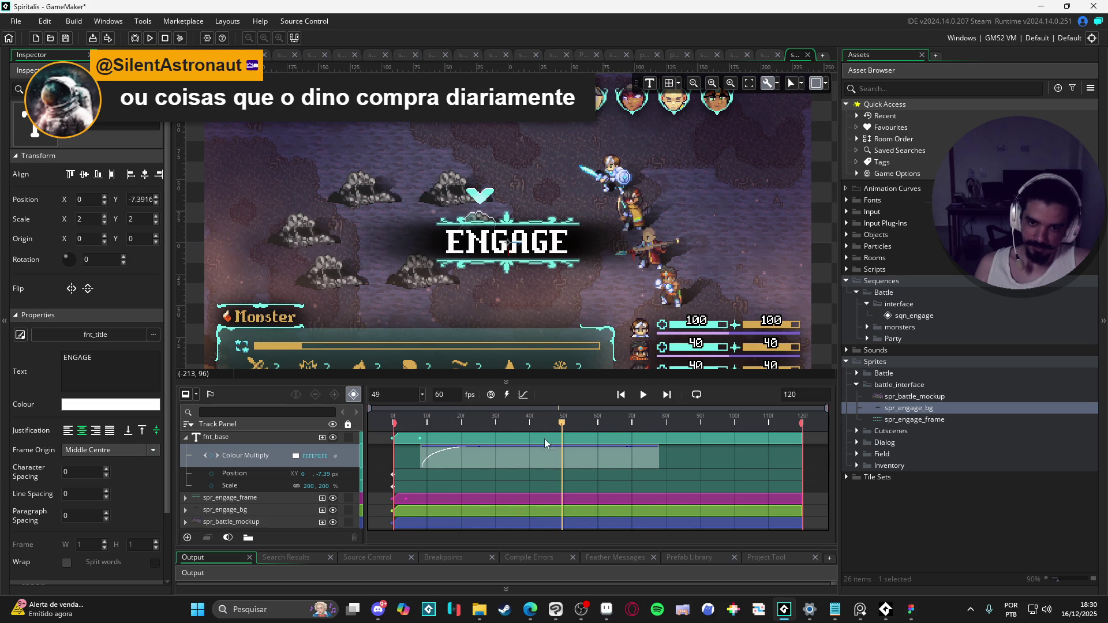
mouse_move(545, 439)
left_mouse_down()
mouse_move(379, 416)
mouse_move(569, 455)
mouse_move(580, 425)
mouse_move(393, 425)
left_mouse_up()
key("space")
key("space")
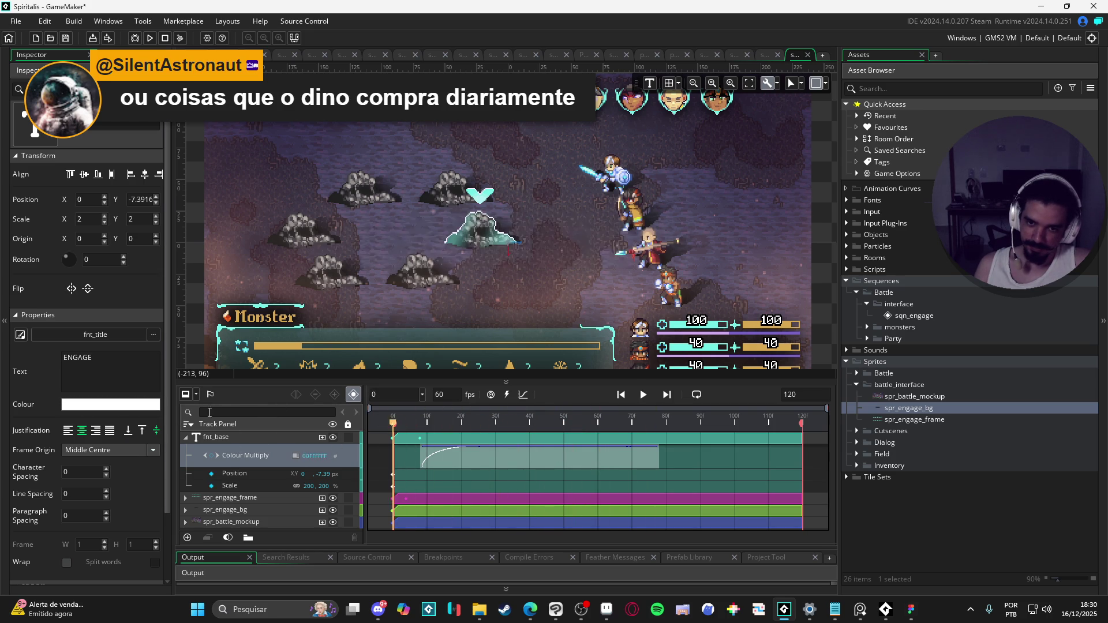
key("space")
left_click(631, 424)
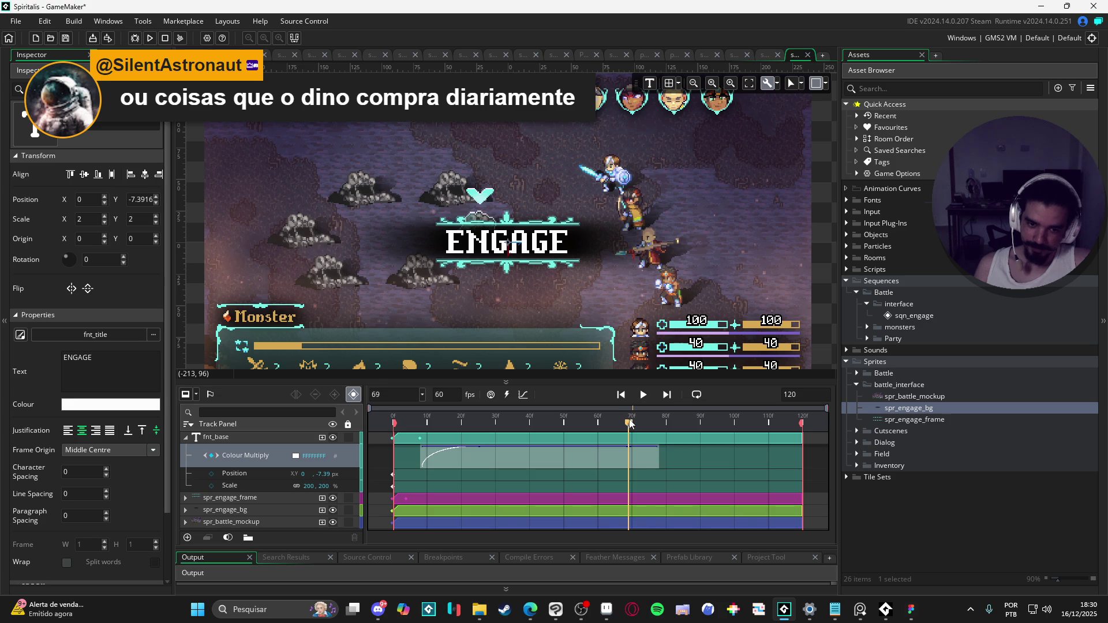
mouse_move(631, 423)
left_mouse_down()
mouse_move(670, 417)
mouse_move(421, 426)
mouse_move(676, 445)
left_mouse_up()
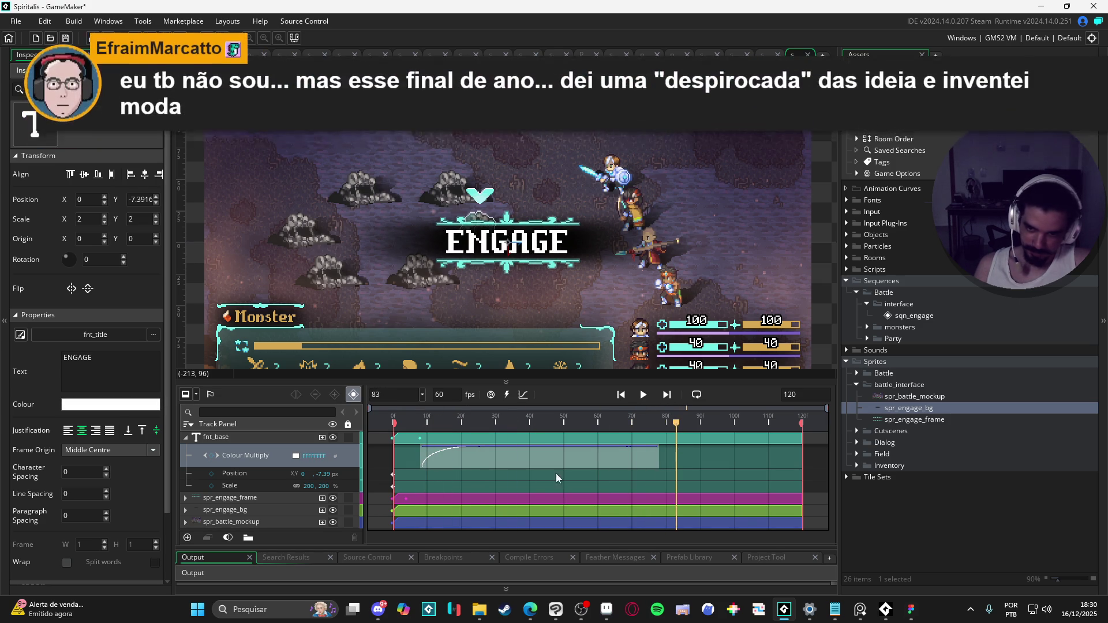
- Key the ENGAGE text's Colour Multiply fully transparent (00FFFFFF) at frame 83
left_click(298, 458)
left_click(249, 139)
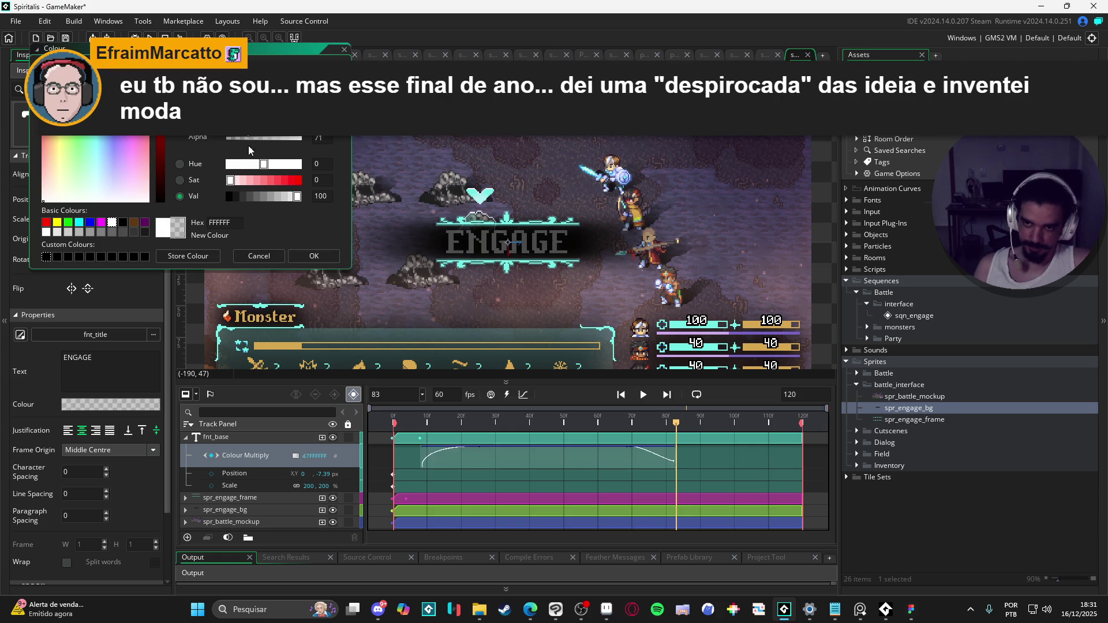
left_click_drag(249, 140, 230, 137)
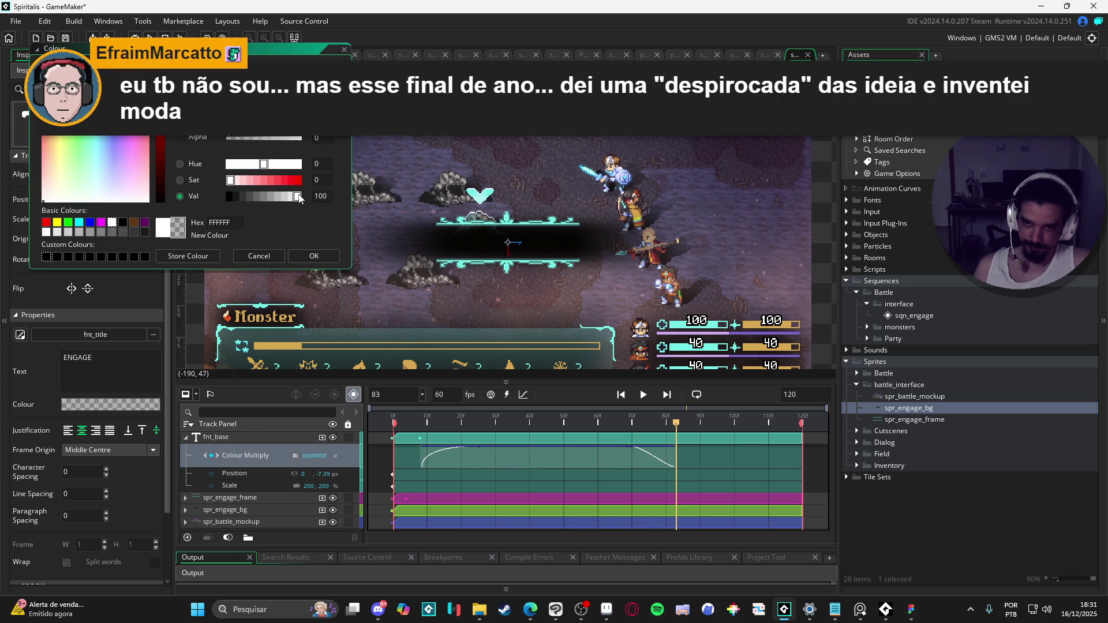
left_click(326, 256)
mouse_move(676, 423)
left_mouse_down()
mouse_move(555, 420)
mouse_move(687, 433)
mouse_move(587, 433)
mouse_move(687, 434)
mouse_move(411, 397)
mouse_move(437, 410)
left_mouse_up()
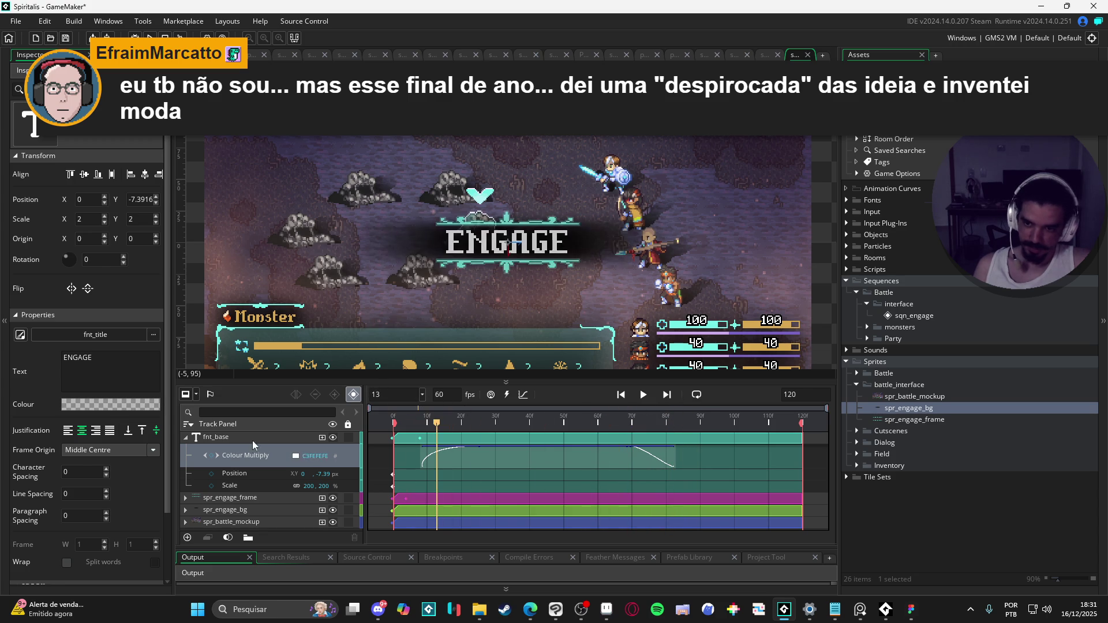
- Select the text's Colour Multiply track and expand spr_engage_frame to receive it
left_click(241, 464)
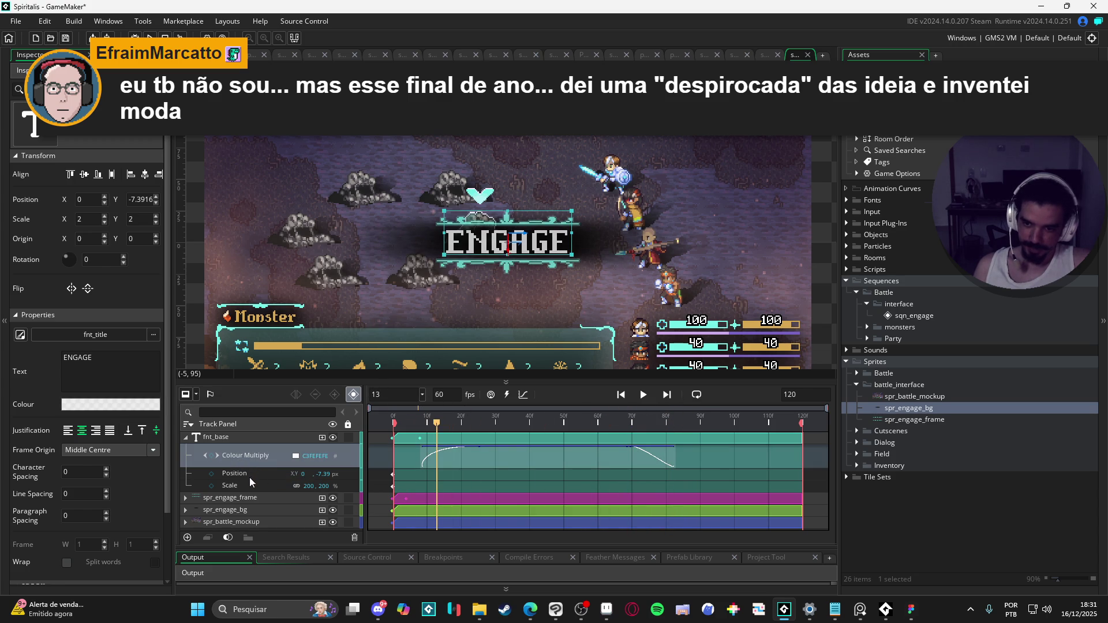
left_click(220, 497)
left_click(186, 498)
- Delete the frame's new colour track, then undo to restore the fade
left_click(223, 516)
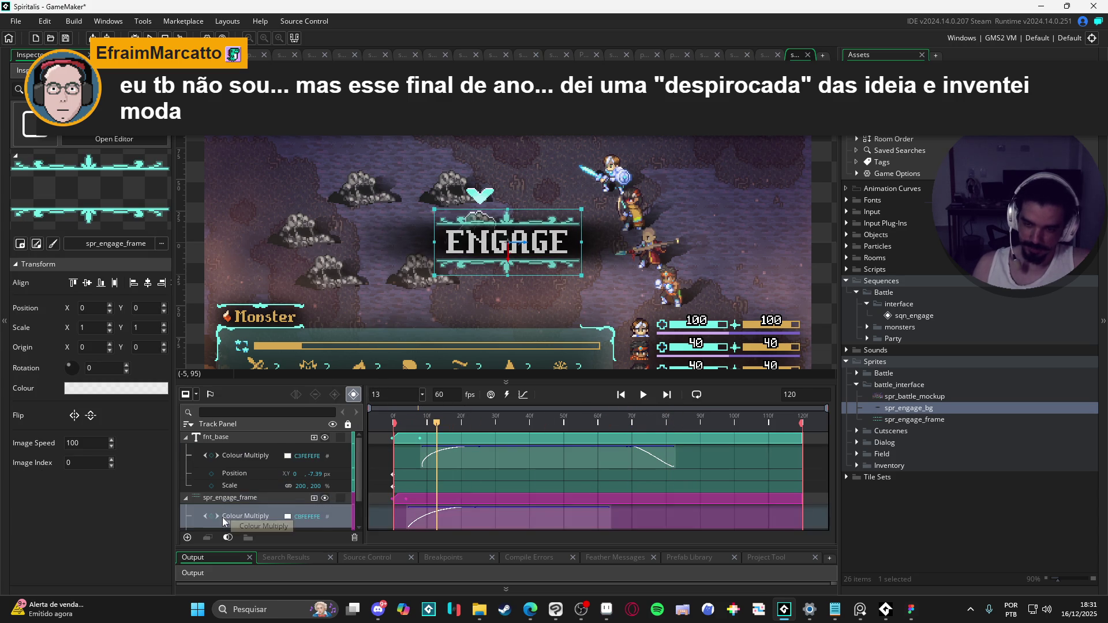
key("Delete")
scroll(248, 484, "down", 1)
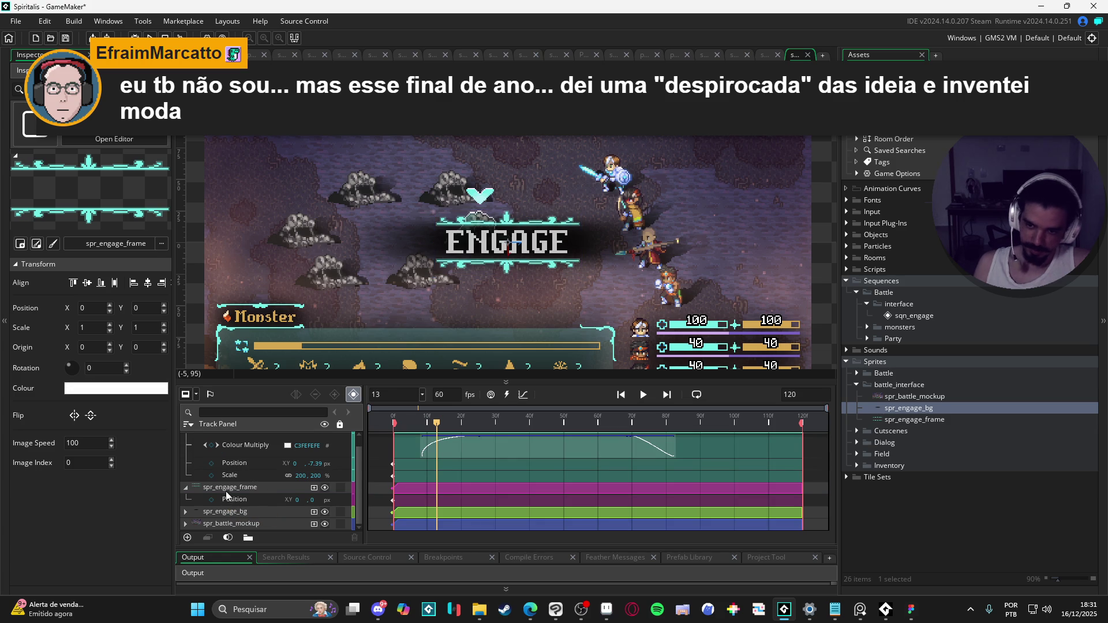
key("ctrl+z")
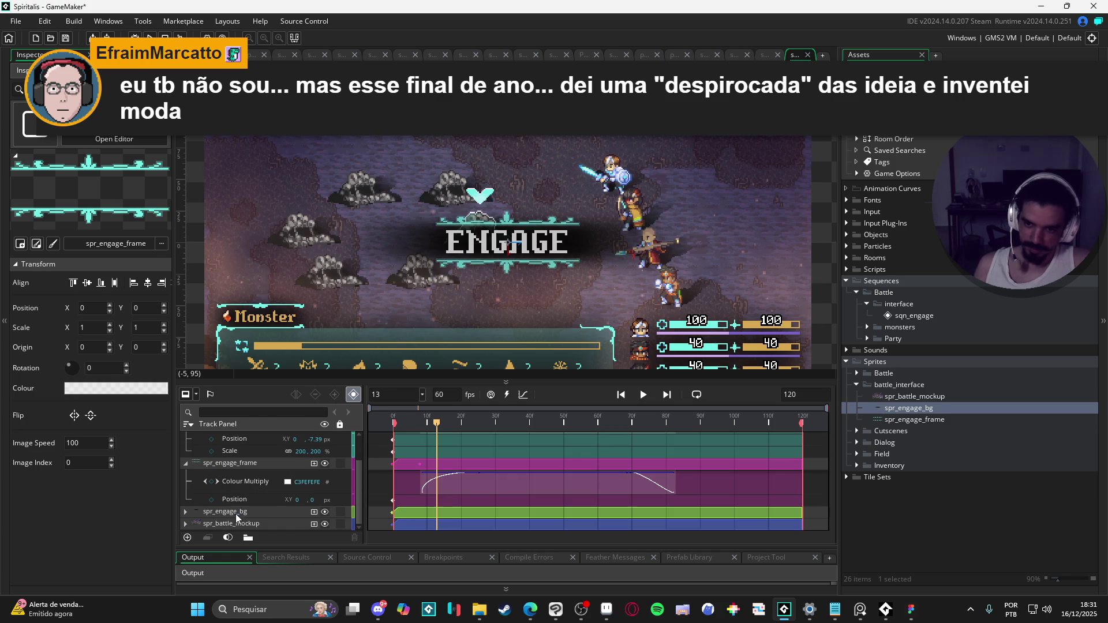
- Paste the same Colour Multiply fade curve onto the spr_engage_bg track
left_click(235, 514)
left_click(185, 512)
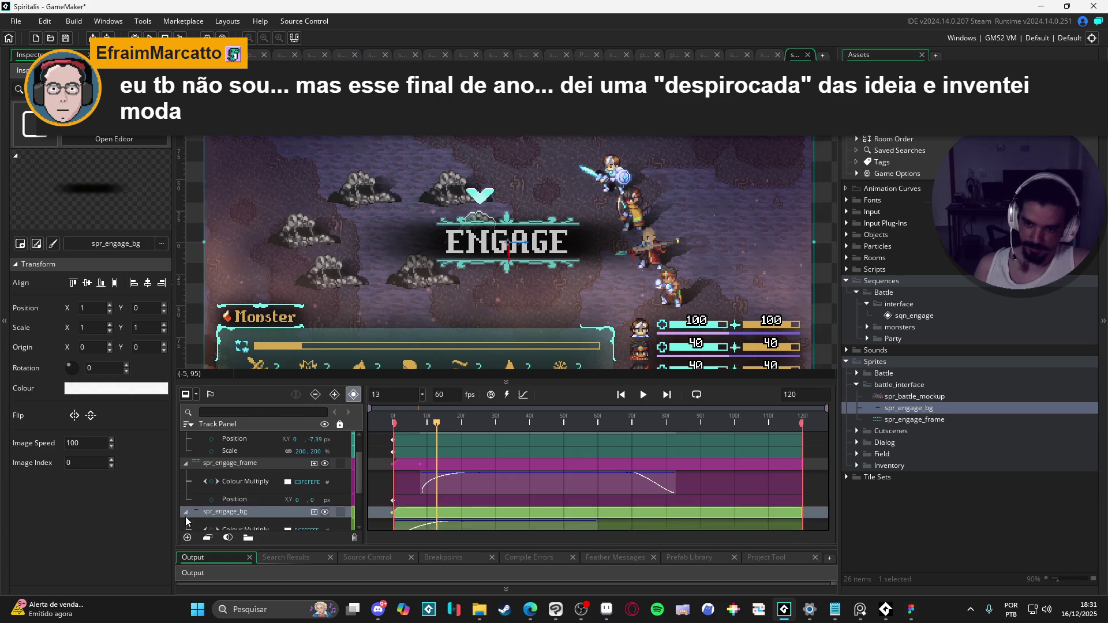
scroll(194, 517, "down", 2)
scroll(232, 465, "up", 1)
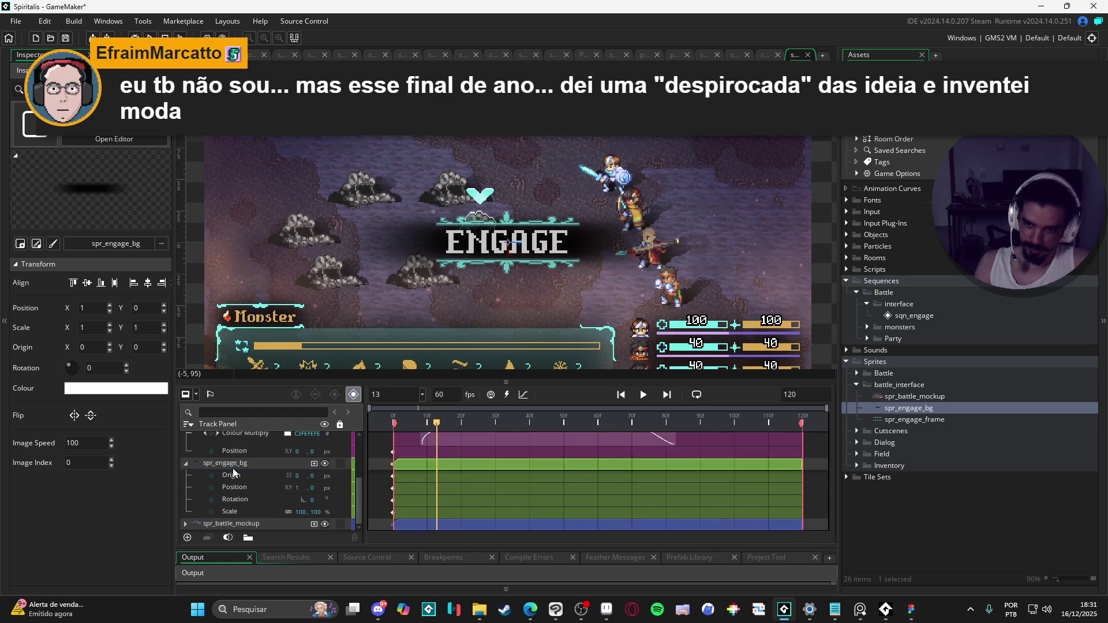
key("ctrl+v")
scroll(437, 465, "up", 3)
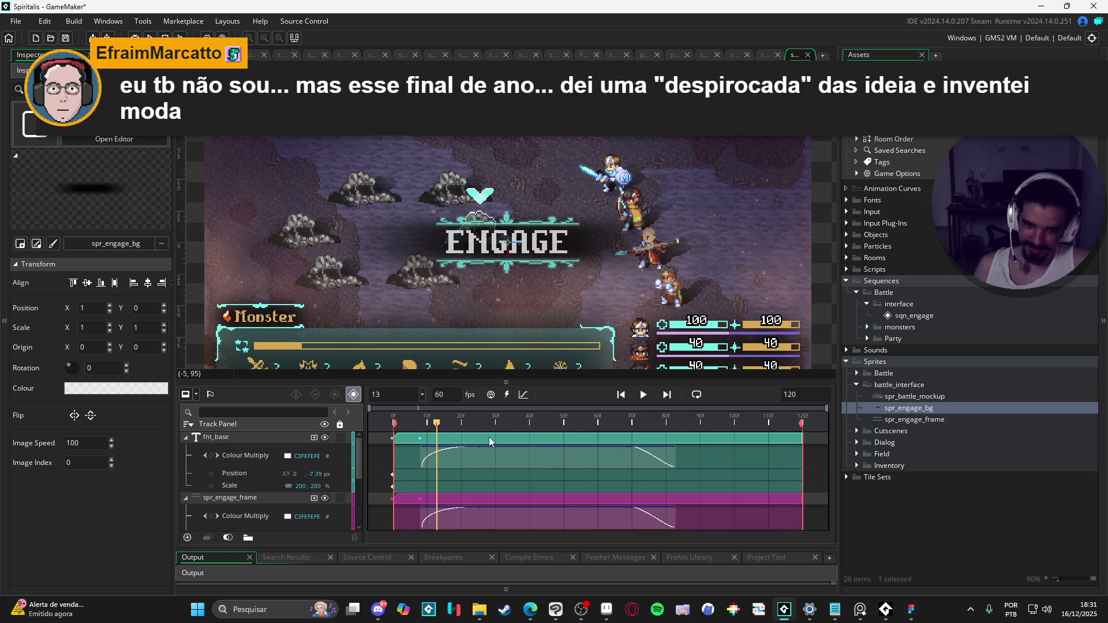
- Preview the fades, then collapse the text, frame and background tracks
key("space")
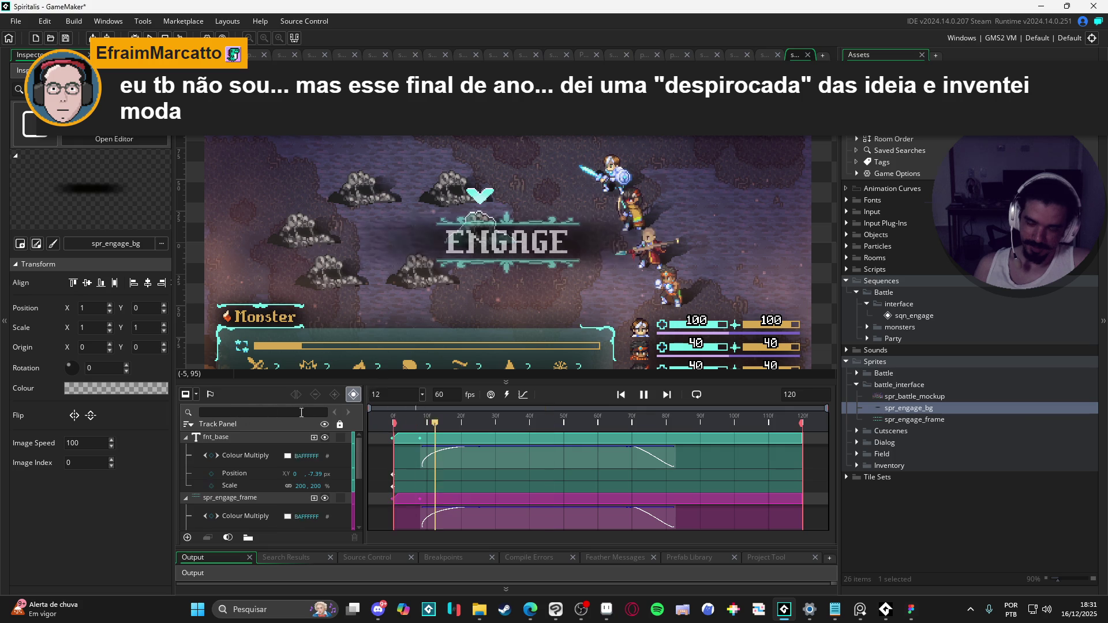
key("space")
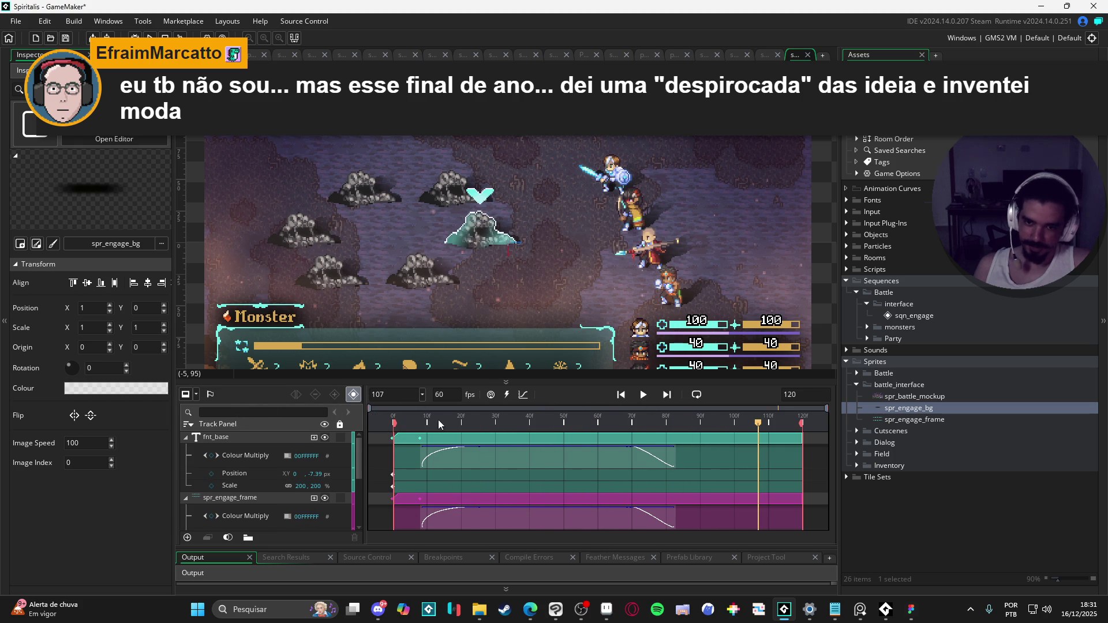
left_click(185, 437)
left_click(185, 450)
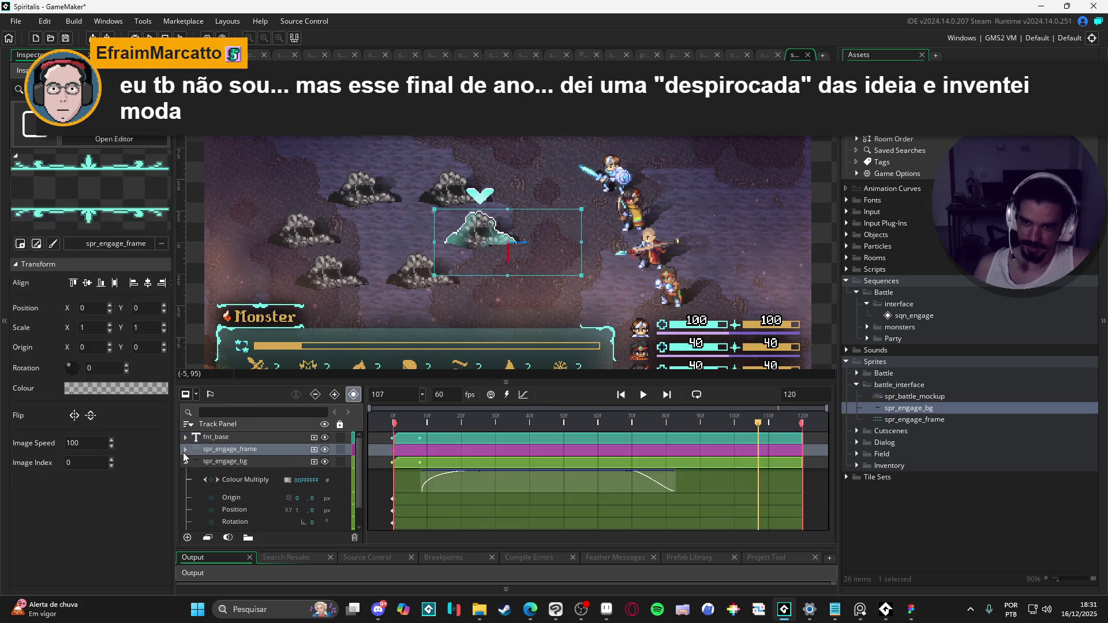
left_click(185, 462)
left_click(186, 461)
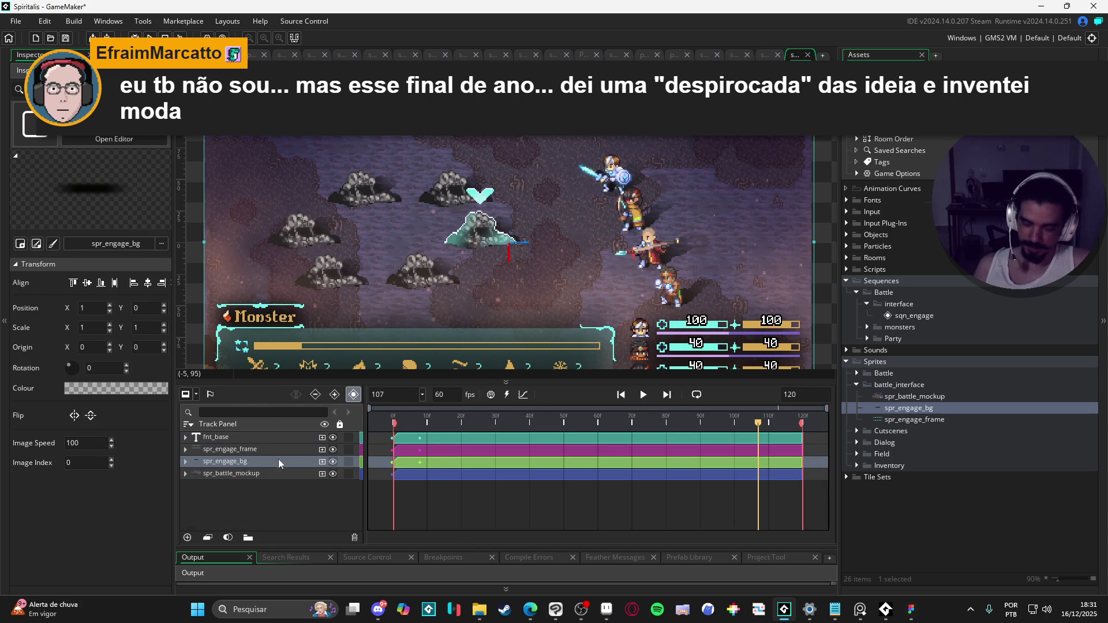
- Slide the spr_engage_bg and spr_engage_frame Colour Multiply clips toward frame 0, then rewind the playhead
left_click(185, 437)
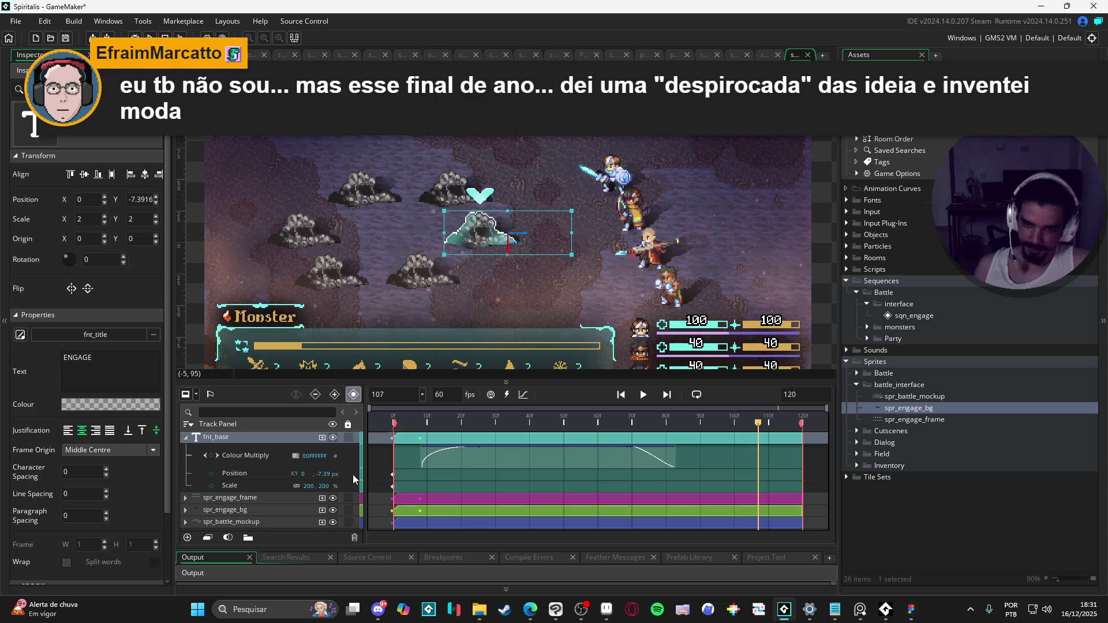
left_click(186, 498)
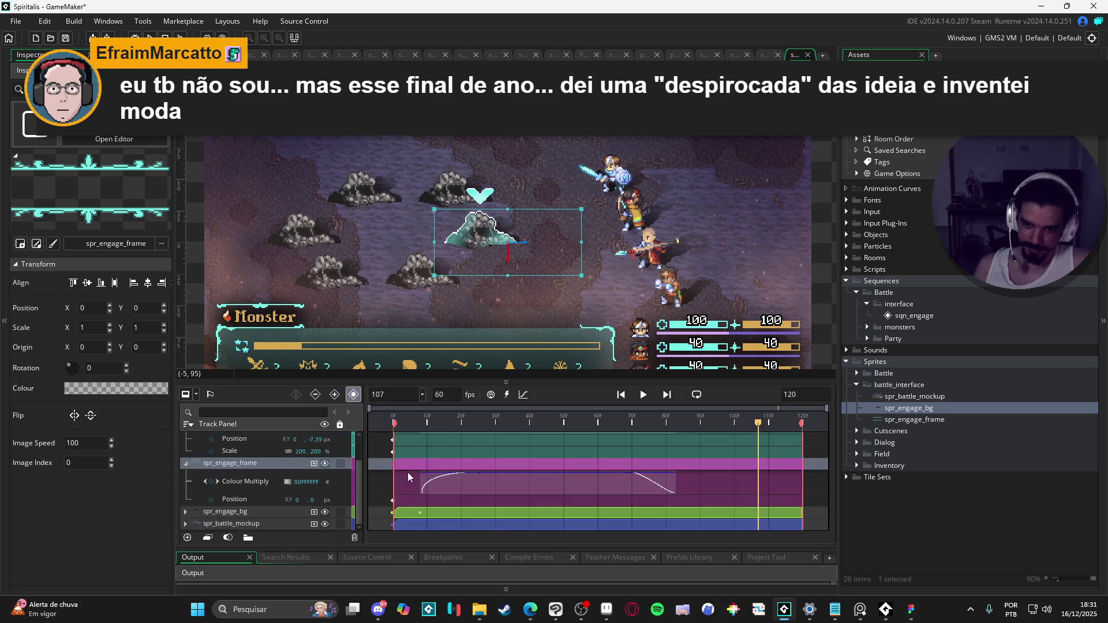
left_click(457, 483)
left_click(185, 512)
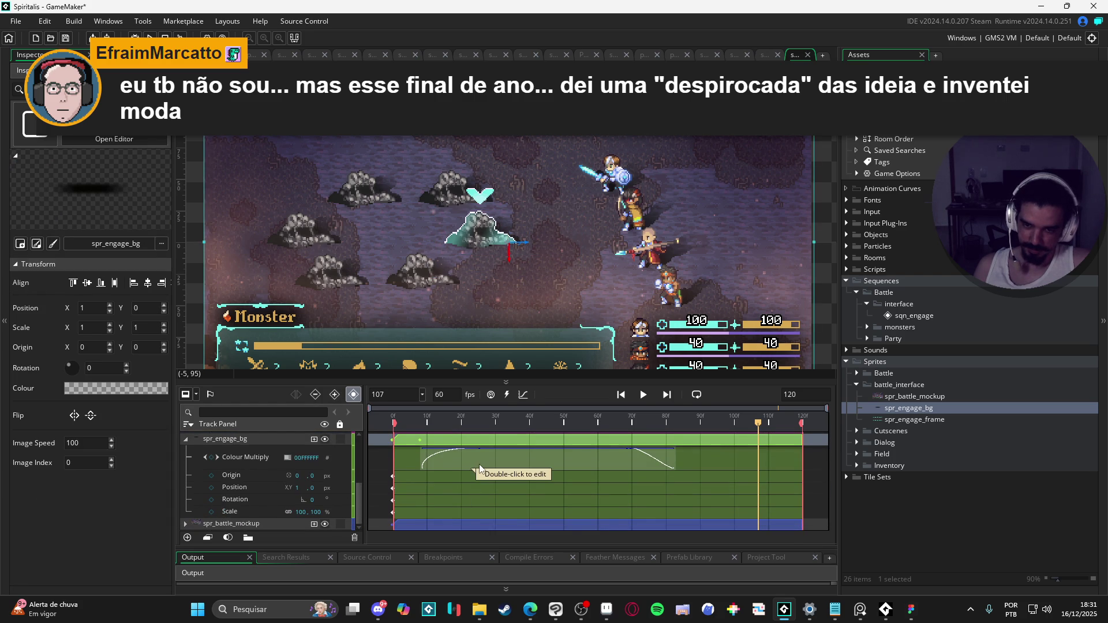
left_click_drag(479, 466, 451, 464)
scroll(464, 475, "up", 5)
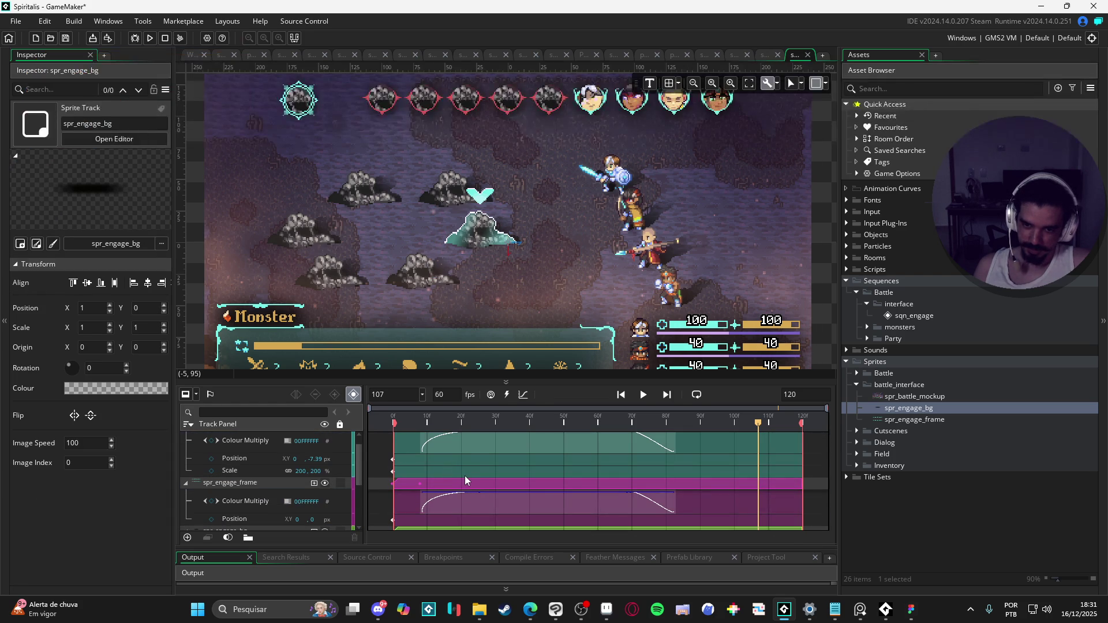
scroll(458, 500, "down", 2)
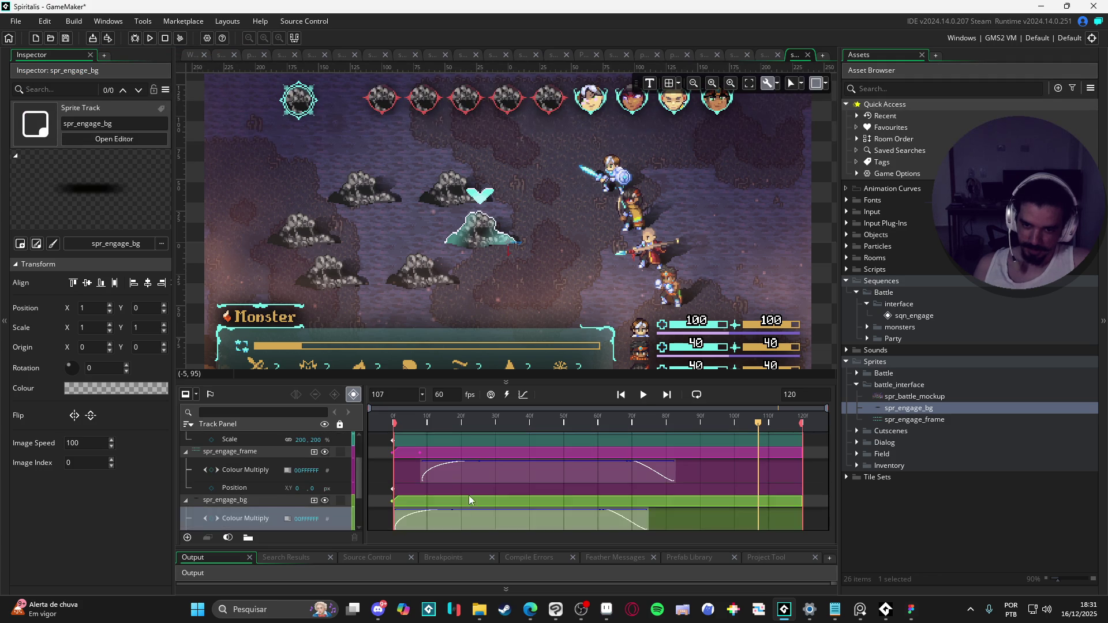
mouse_move(494, 480)
left_mouse_down()
mouse_move(476, 476)
mouse_move(486, 463)
left_mouse_up()
scroll(472, 476, "up", 2)
scroll(484, 462, "down", 2)
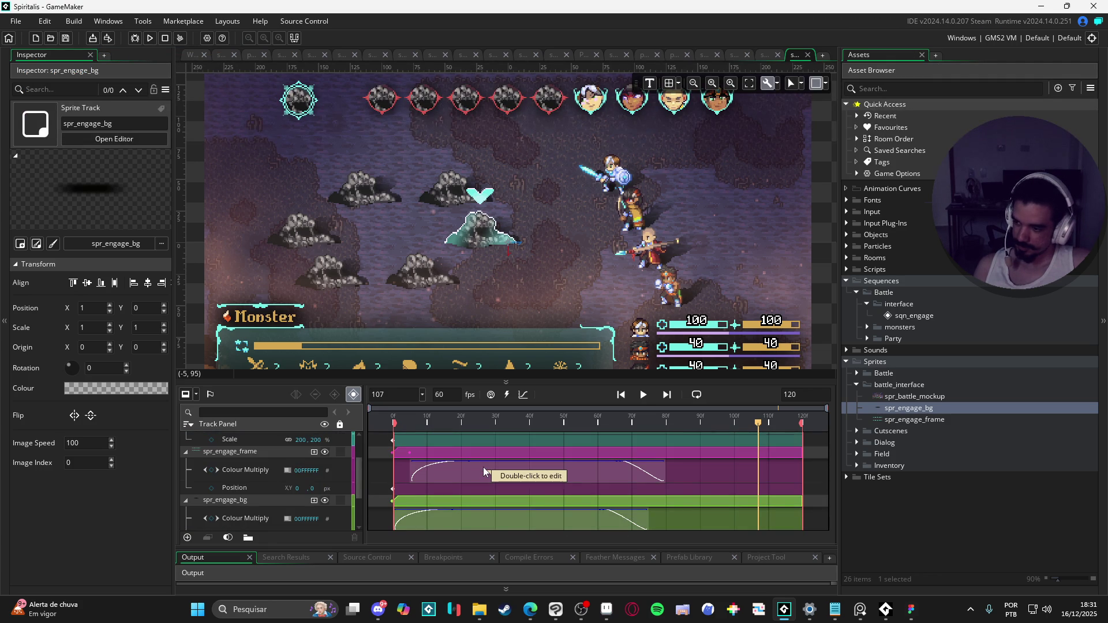
scroll(483, 467, "up", 2)
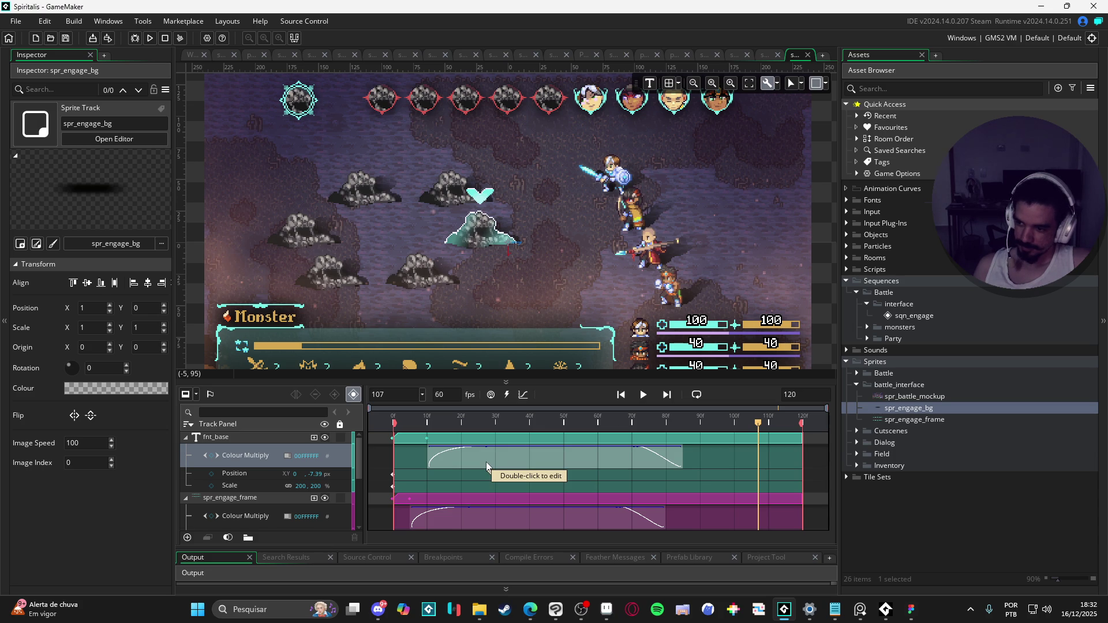
left_click_drag(417, 421, 292, 416)
- Preview briefly, then shift the spr_engage_bg fade about one frame later
key("space")
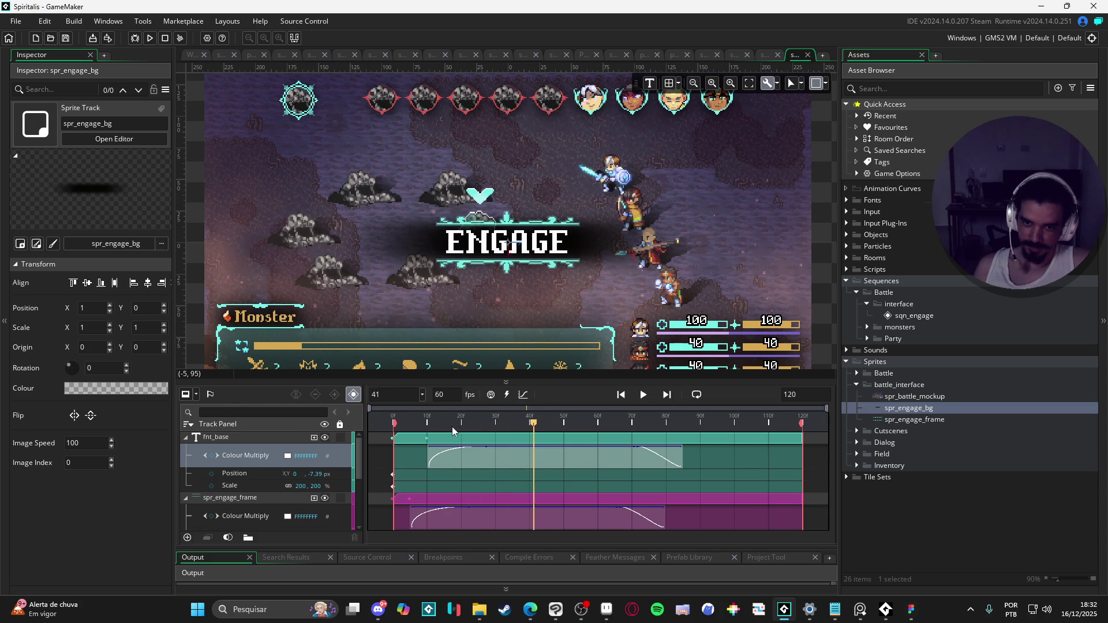
key("space")
left_click_drag(447, 426, 331, 419)
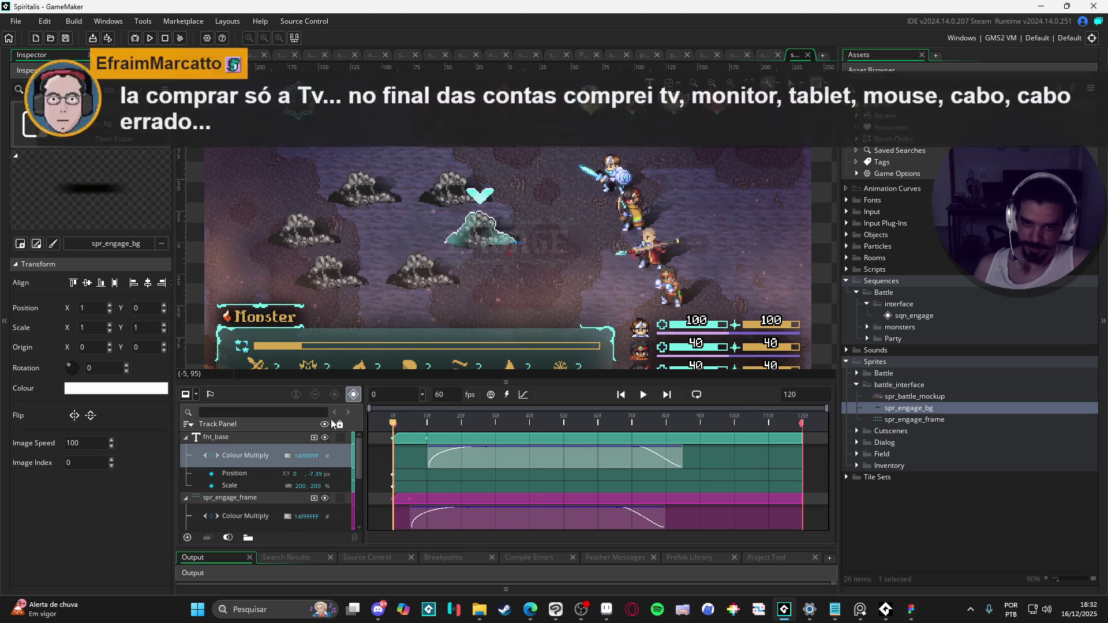
scroll(439, 482, "down", 4)
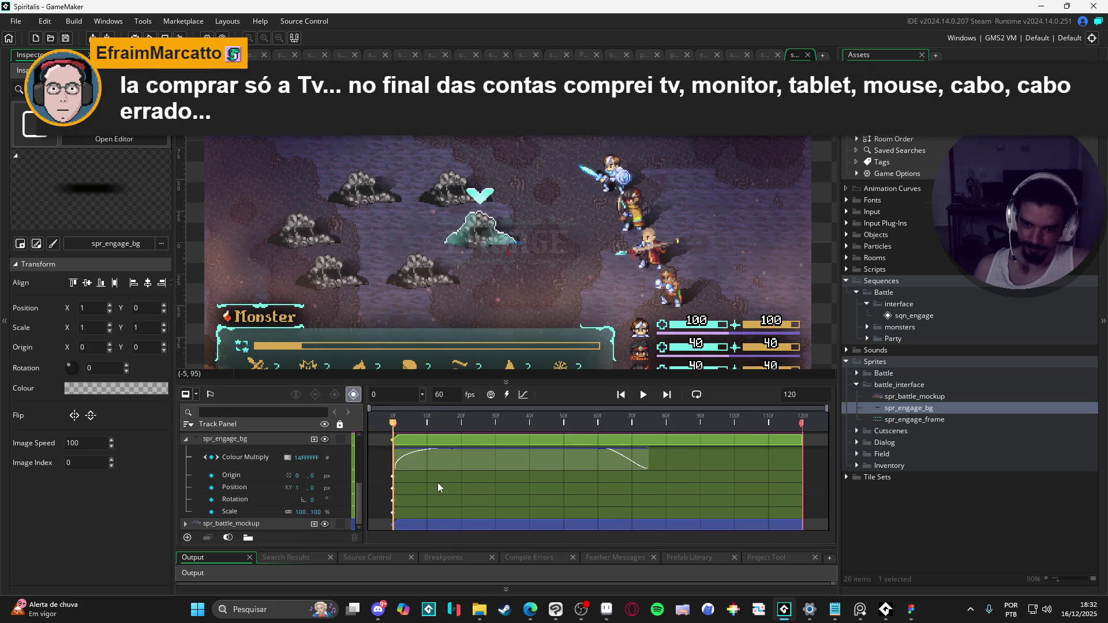
scroll(403, 501, "up", 3)
scroll(428, 501, "down", 1)
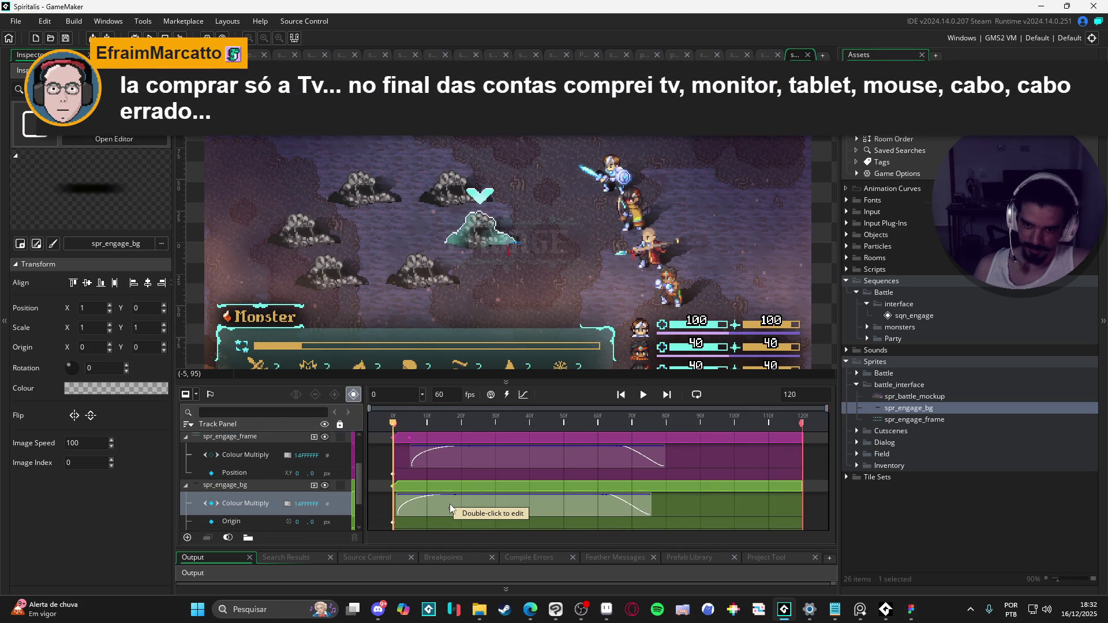
scroll(450, 503, "up", 3)
scroll(454, 500, "down", 1)
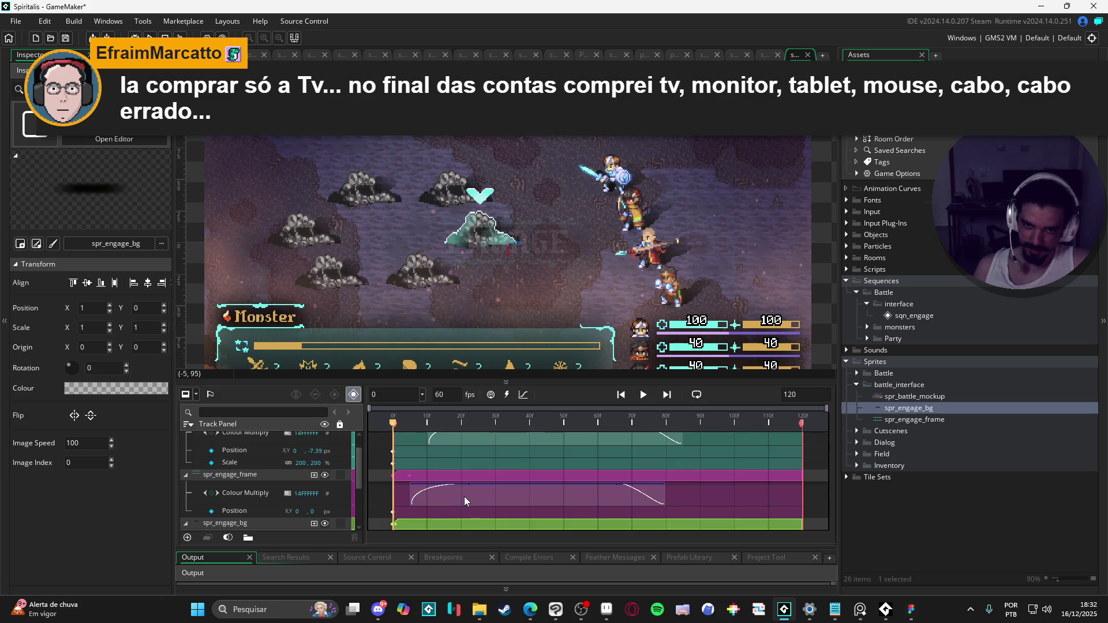
scroll(469, 497, "down", 1)
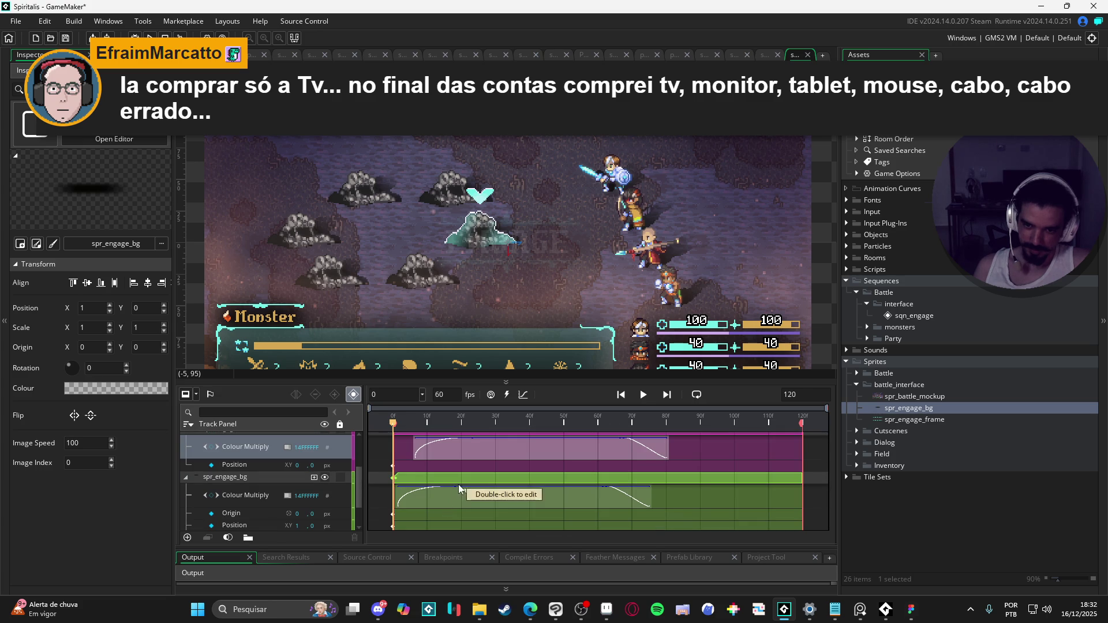
left_click_drag(458, 483, 463, 483)
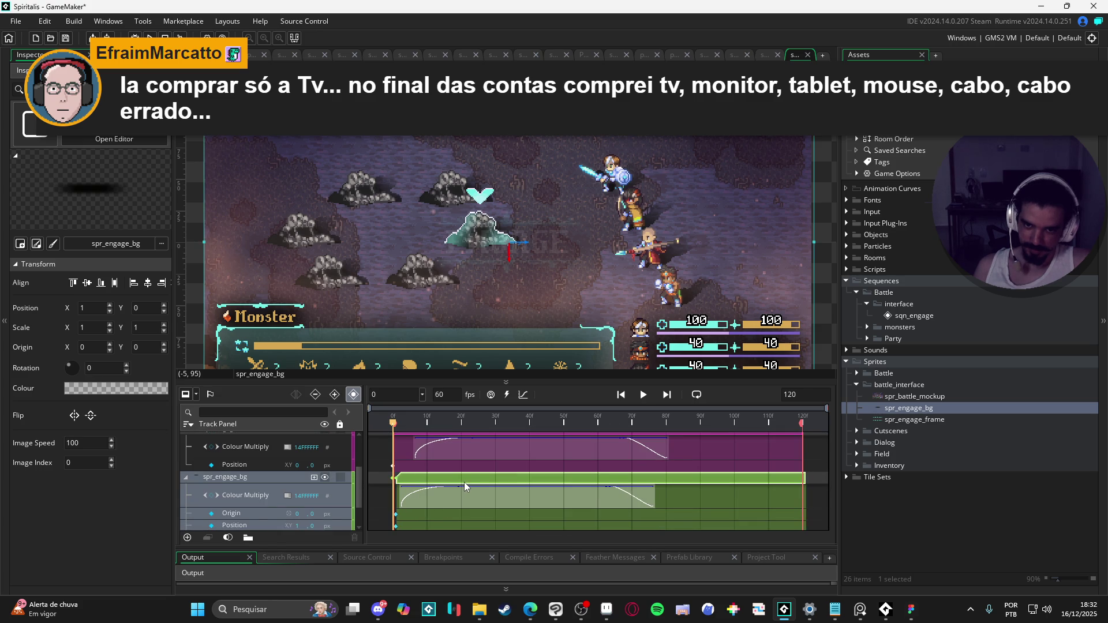
- Replay the sequence several times to check fade timing, then return the playhead to frame 0
scroll(461, 489, "up", 2)
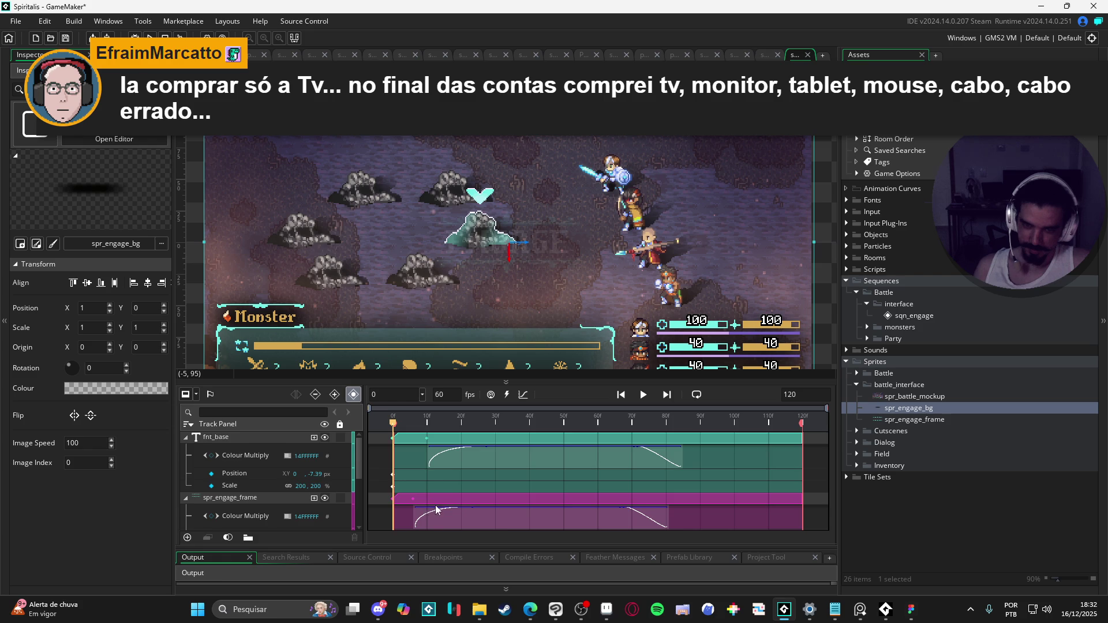
scroll(425, 491, "down", 1)
scroll(425, 491, "up", 1)
key("space")
key("space")
key("space")
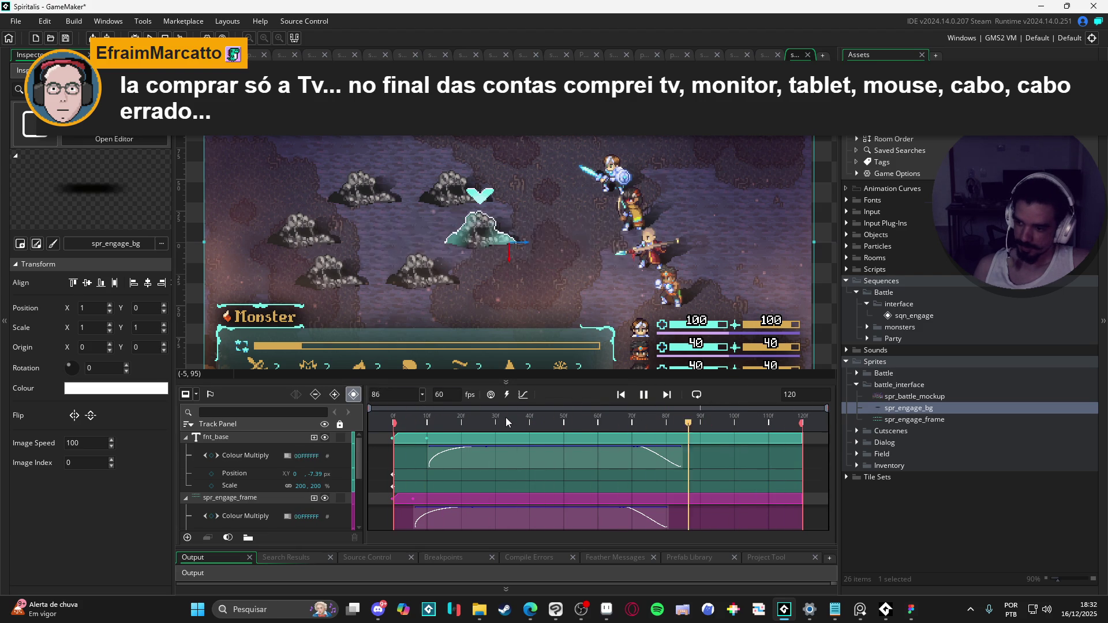
key("space")
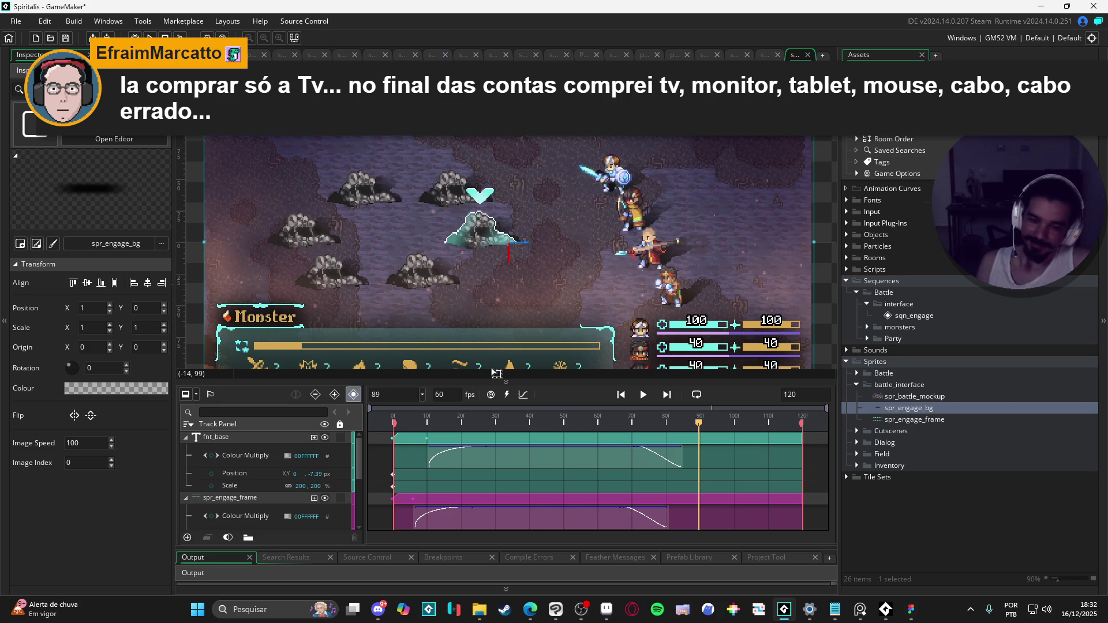
key("space")
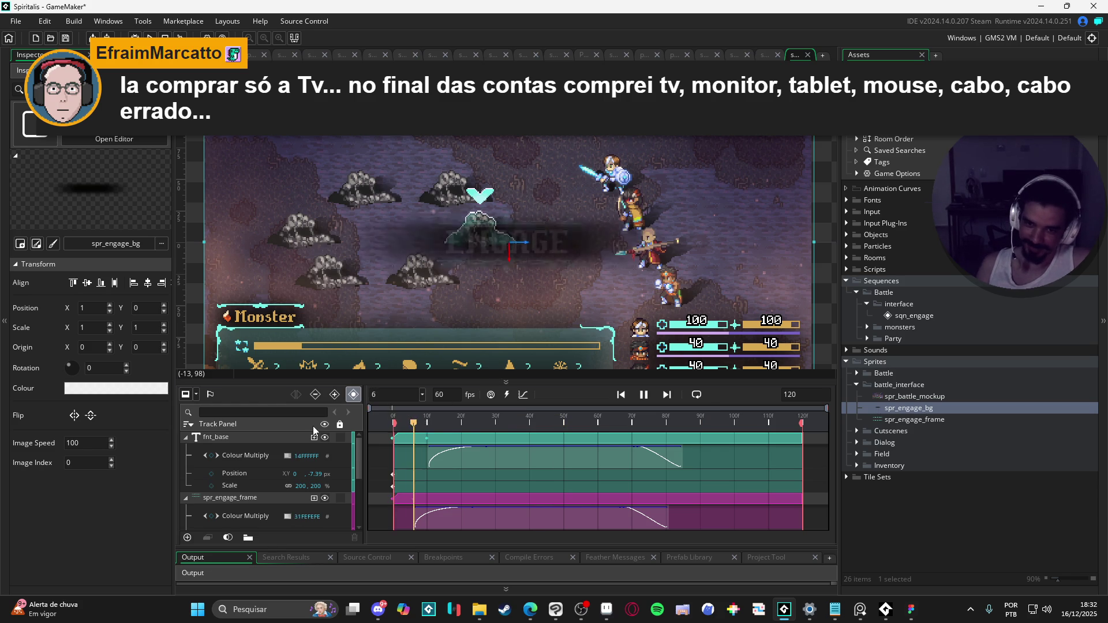
key("space")
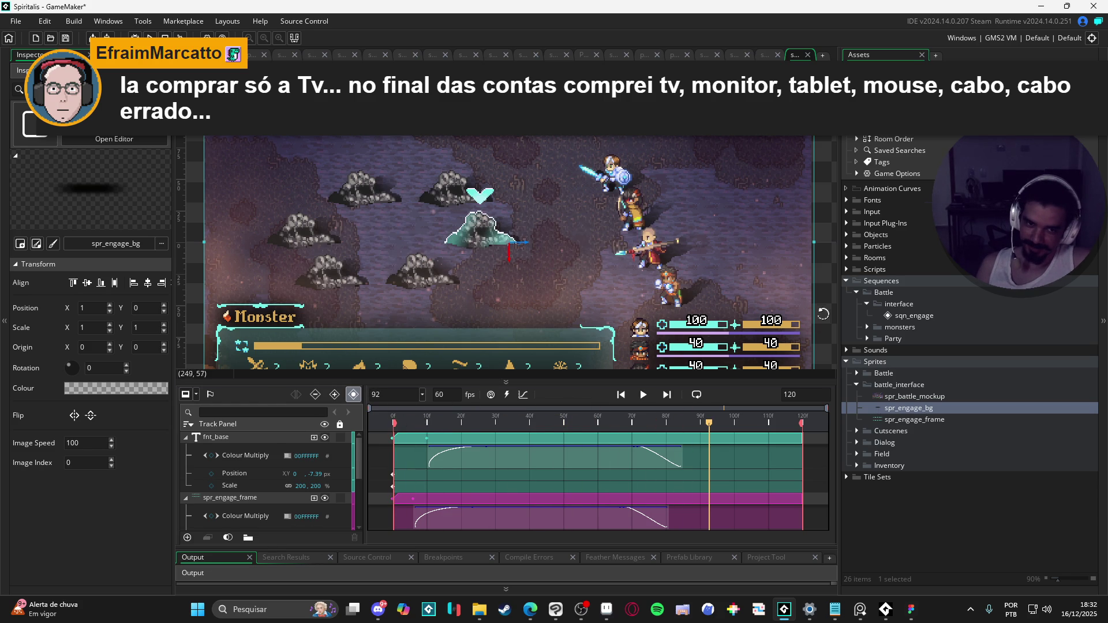
key("space")
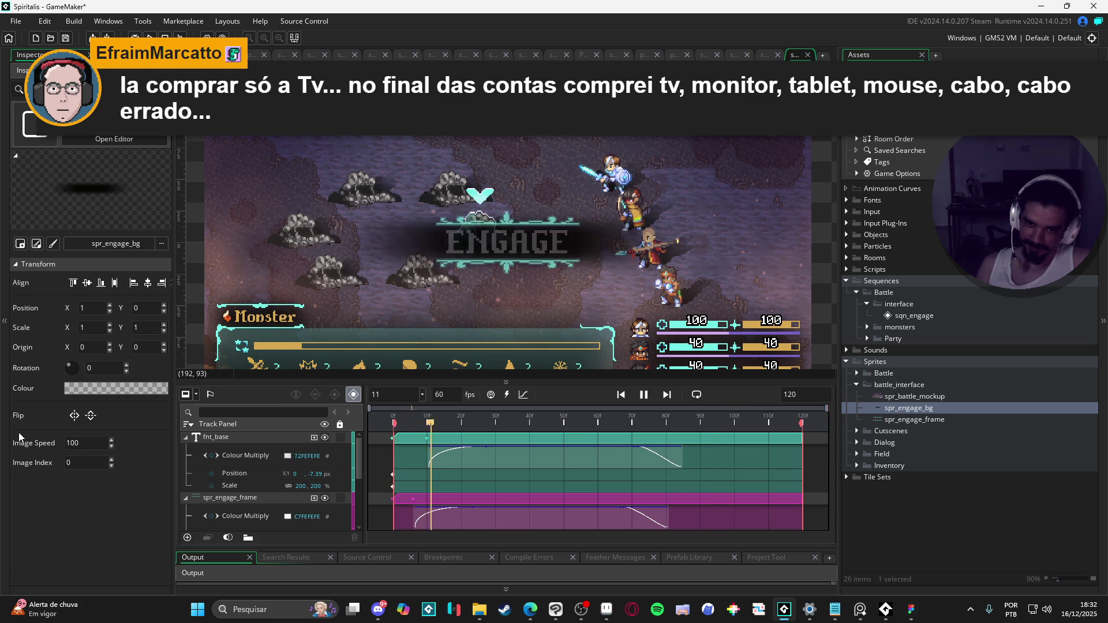
key("space")
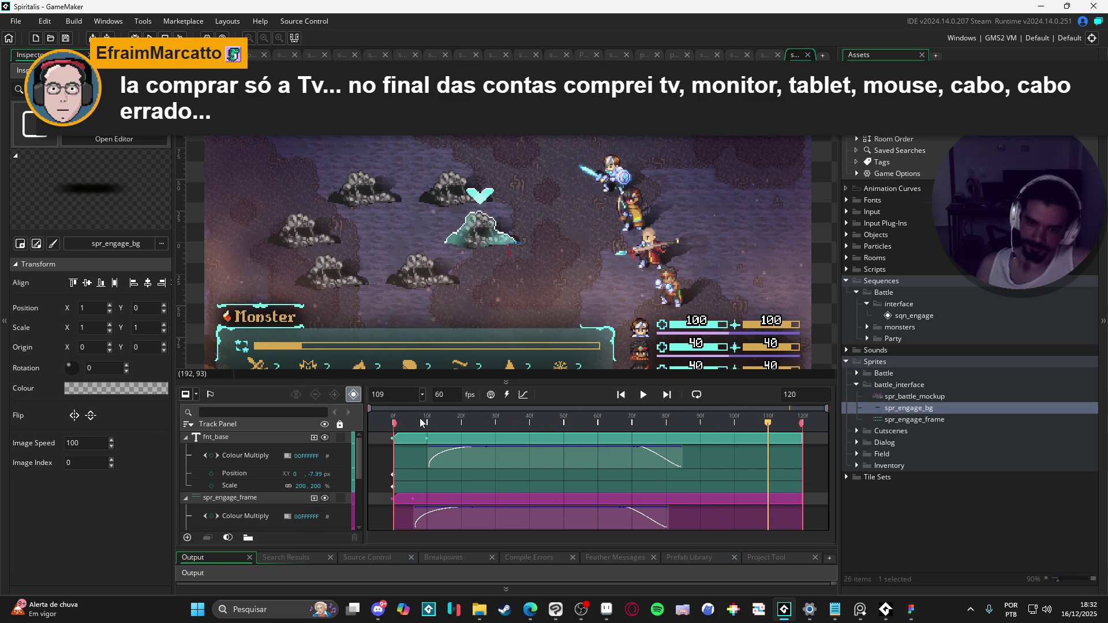
left_click_drag(421, 423, 393, 423)
- Collapse the spr_engage_frame, fnt_base and spr_engage_bg tracks to single rows
left_click(185, 498)
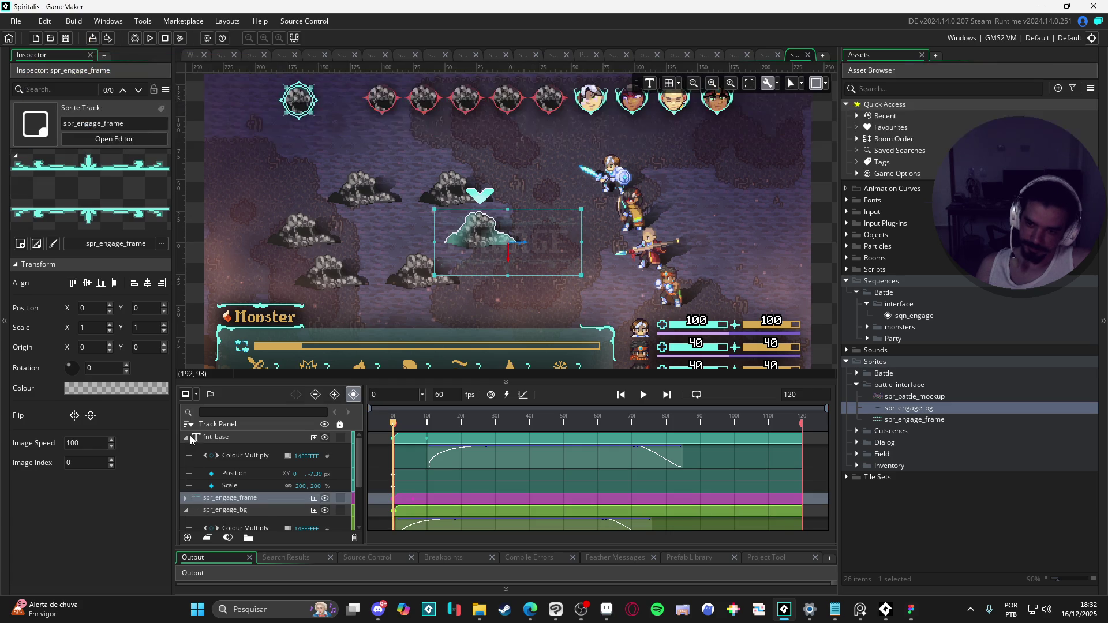
left_click(186, 438)
left_click(185, 462)
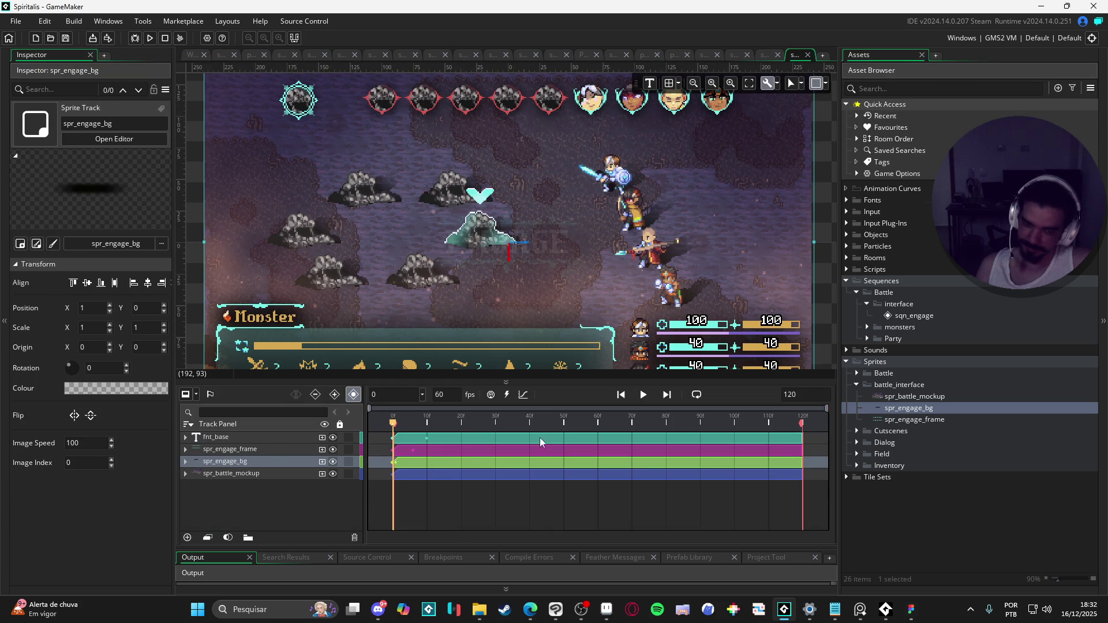
- Play the ENGAGE sequence through several times, then return the playhead to frame 0
key("space")
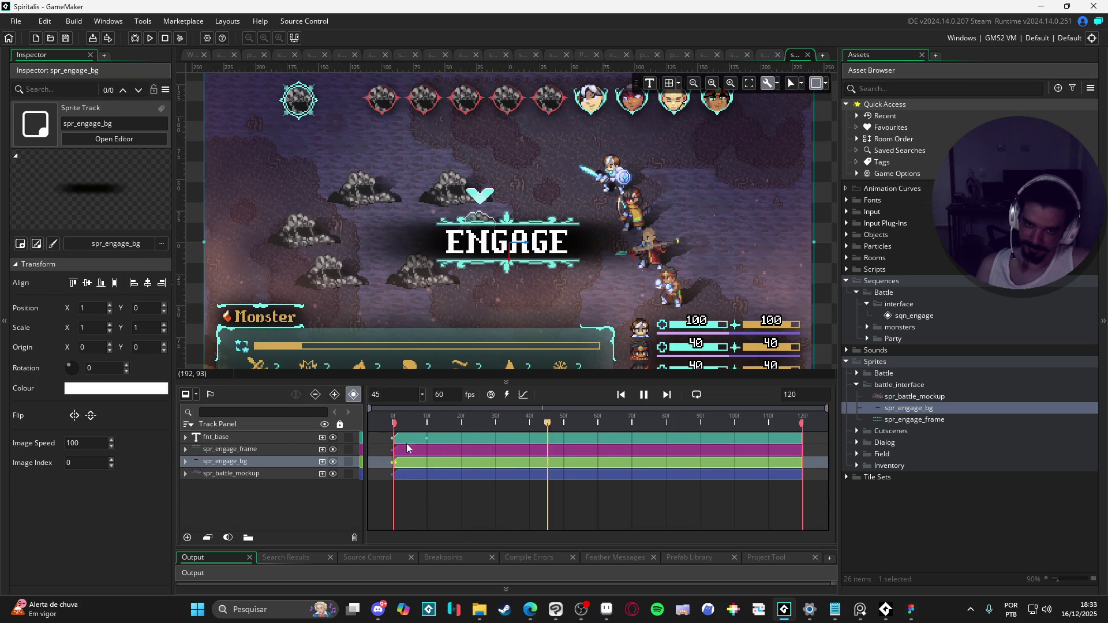
left_click(830, 328)
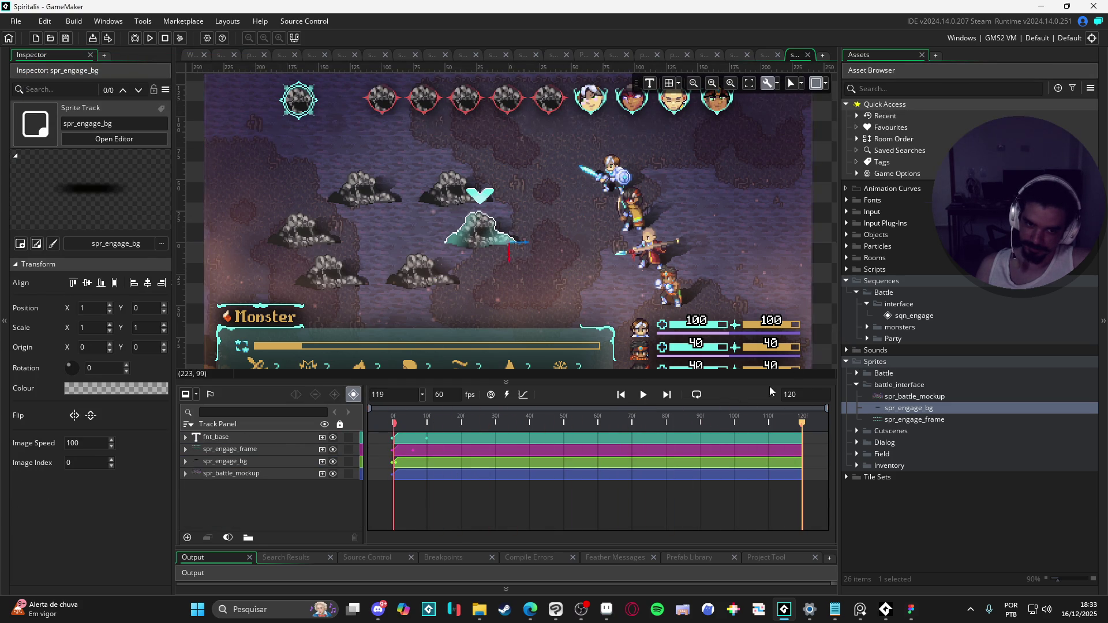
left_click(645, 398)
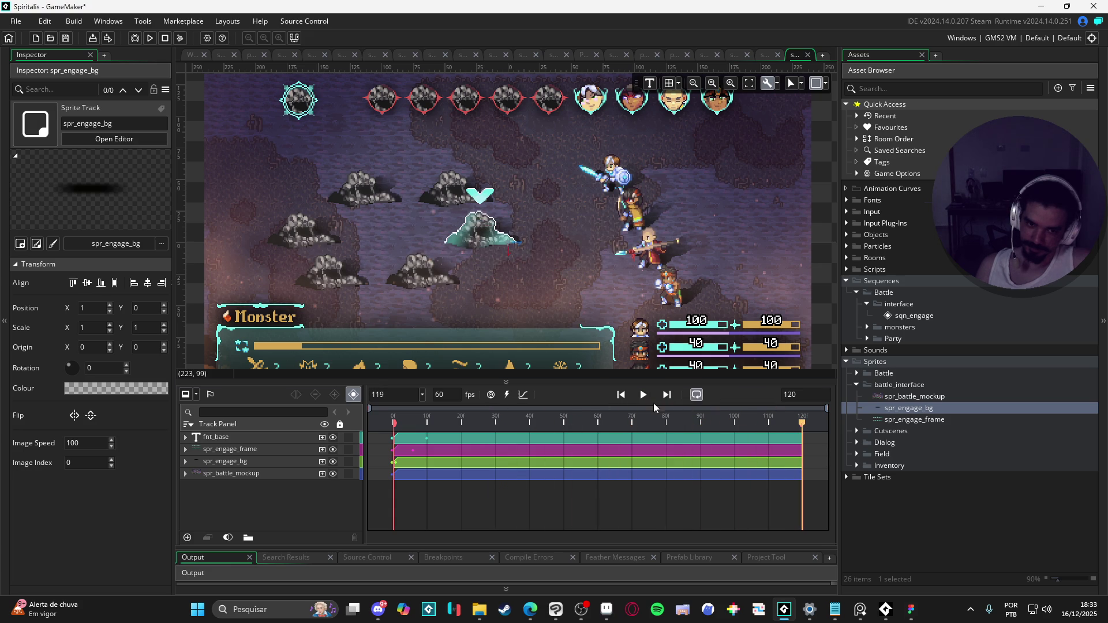
left_click(645, 400)
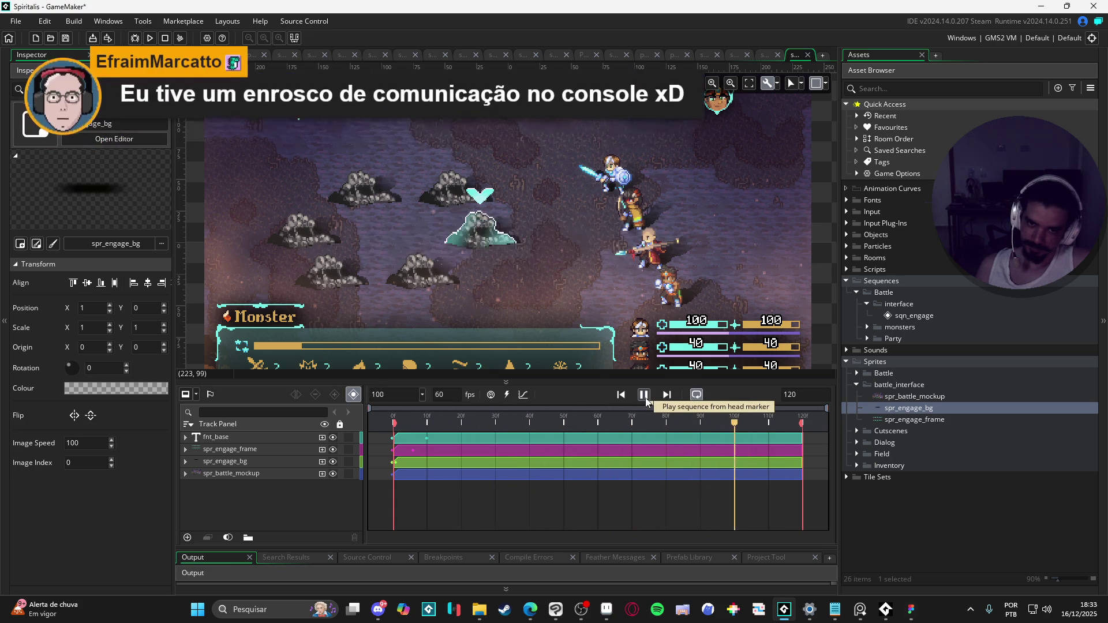
key("space")
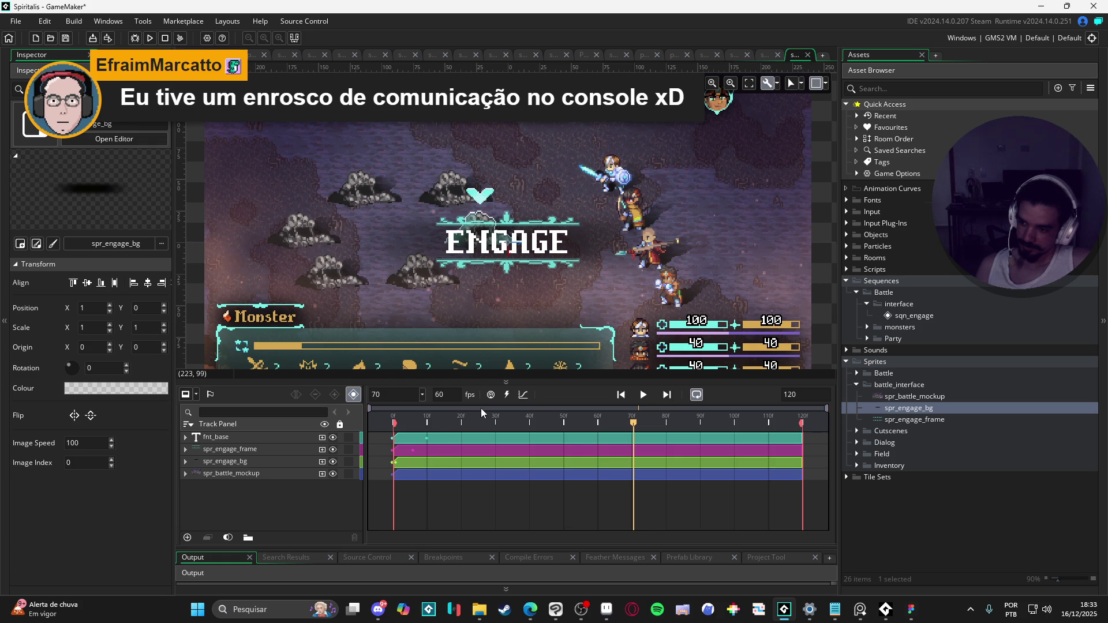
left_click_drag(440, 419, 343, 423)
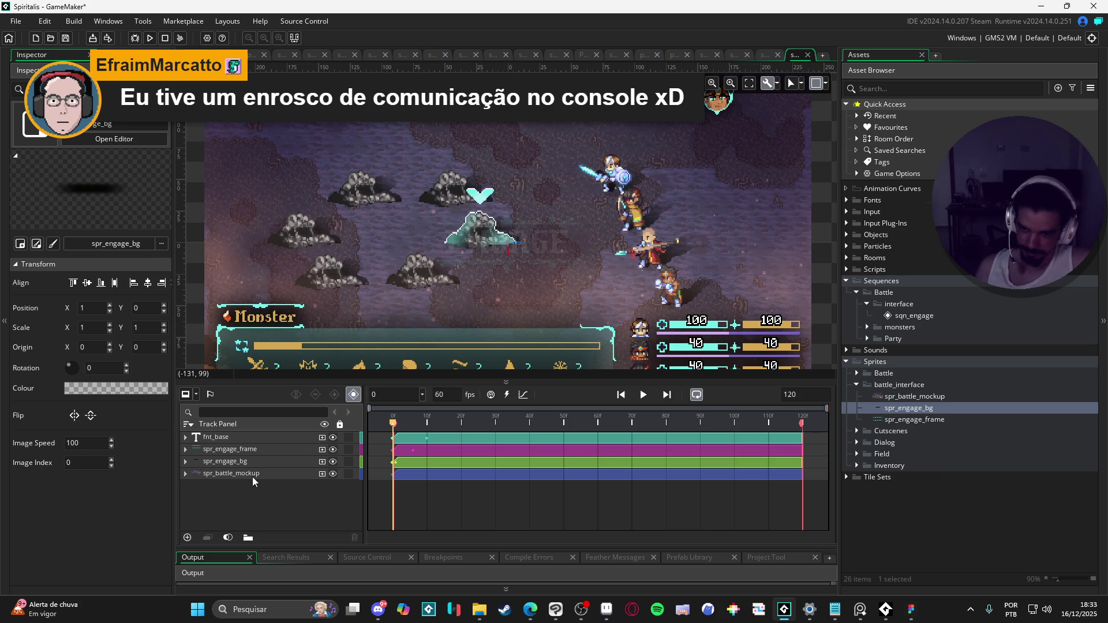
- Offset spr_engage_frame 39 px left with a Position key at frame 0
left_click(252, 451)
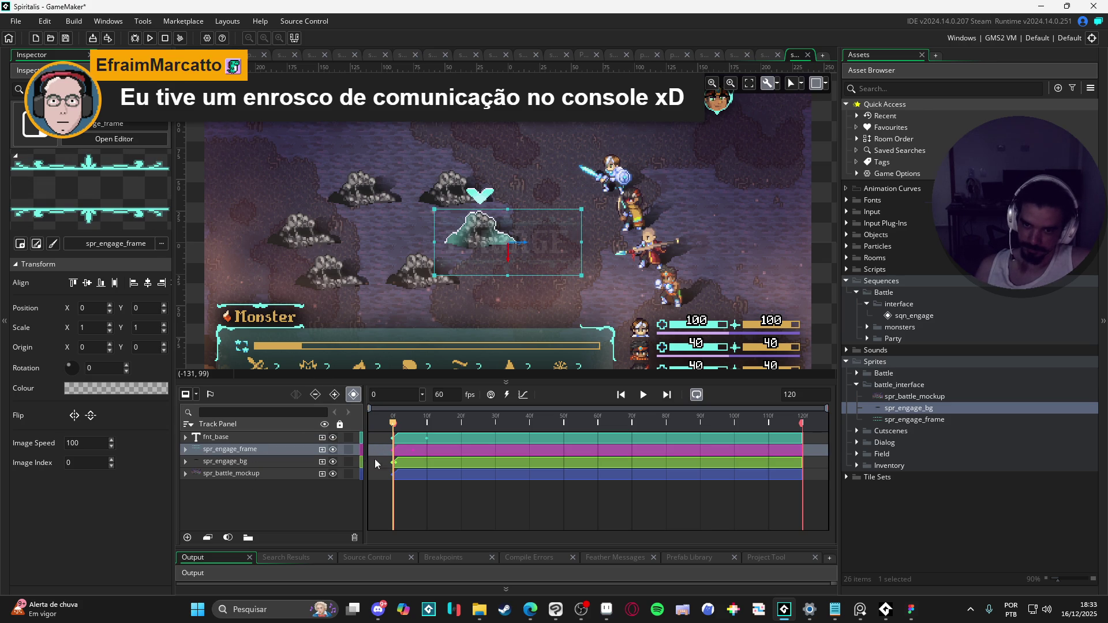
left_click(186, 450)
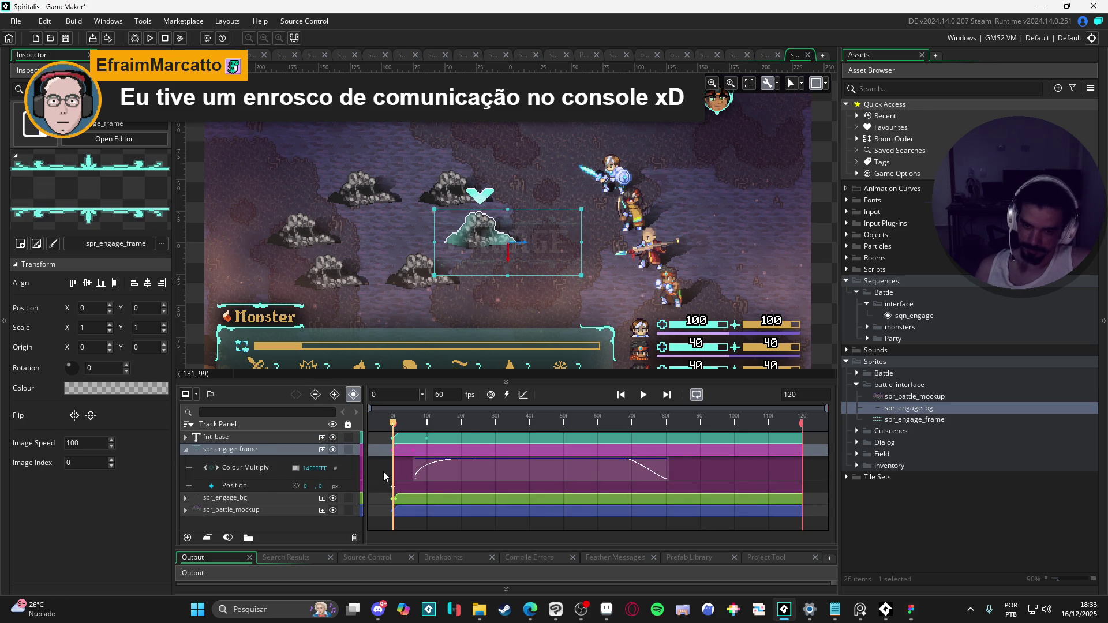
mouse_move(572, 255)
left_mouse_down()
mouse_move(600, 254)
mouse_move(536, 260)
left_mouse_up()
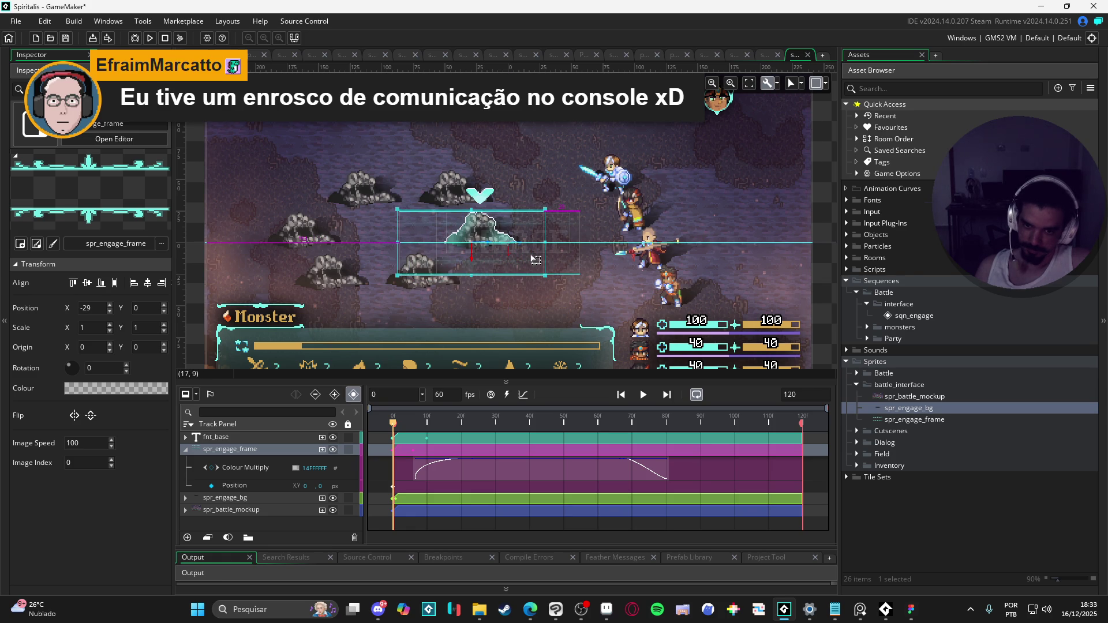
left_click(403, 486)
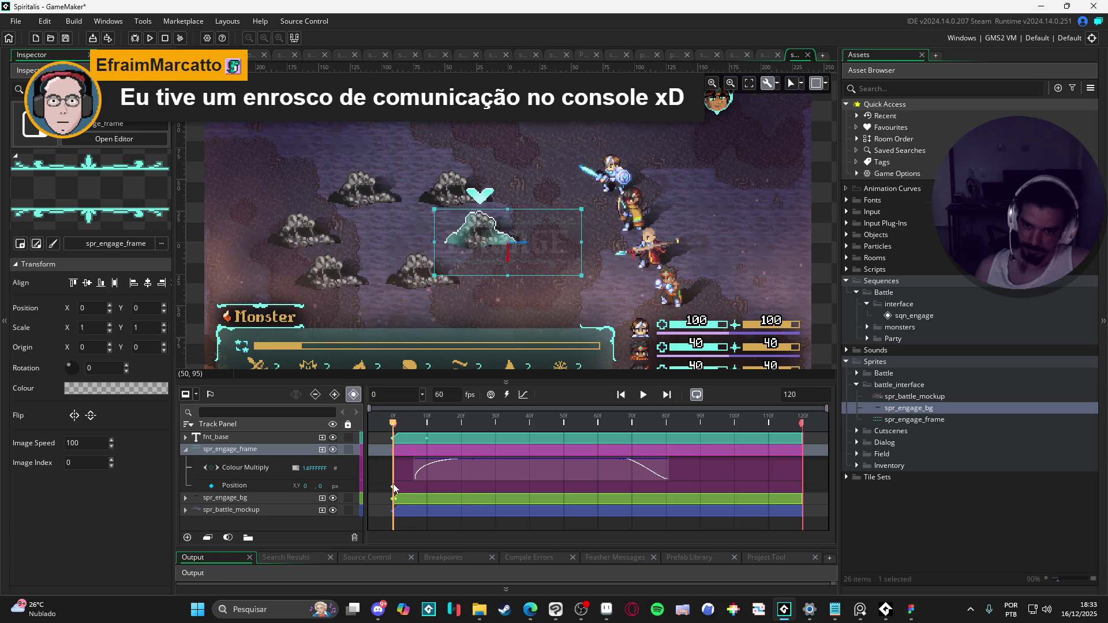
left_click(394, 490)
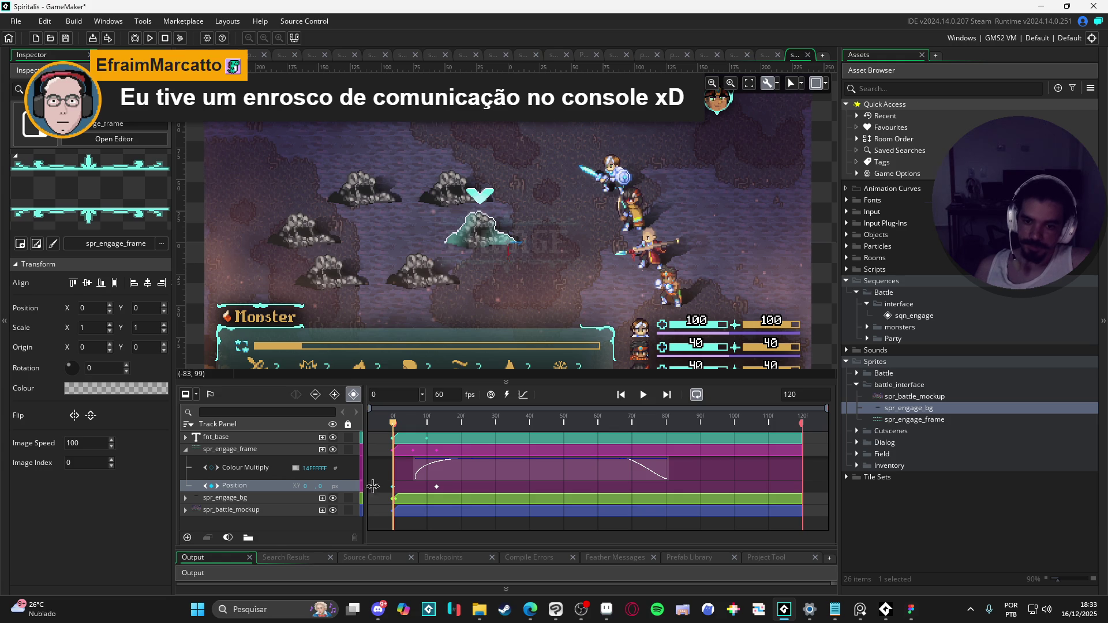
left_click(303, 487)
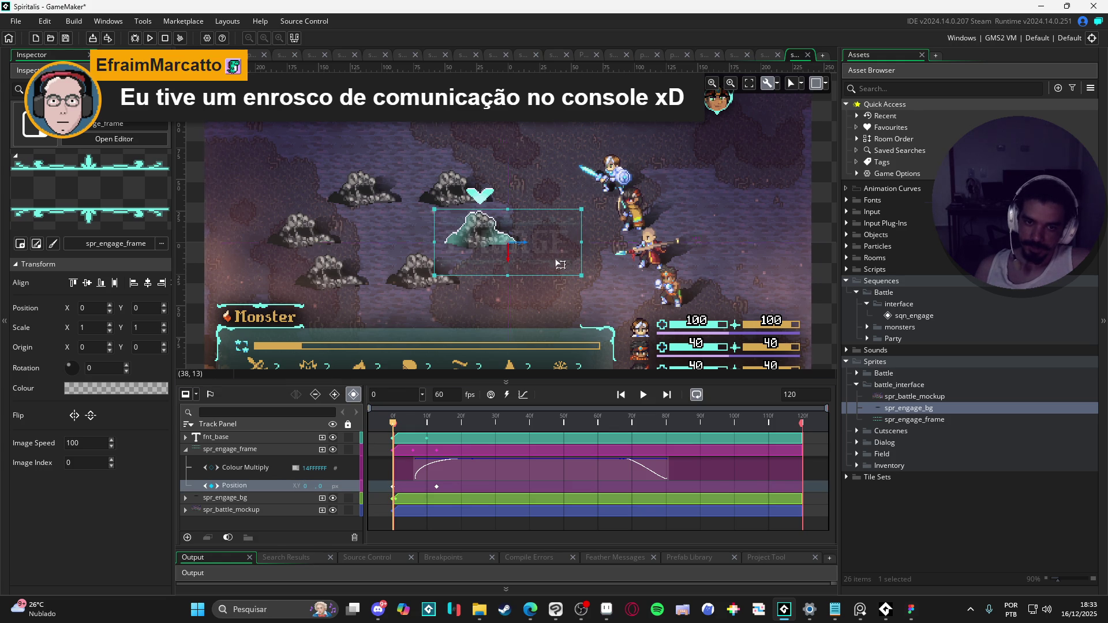
left_click_drag(560, 265, 511, 265)
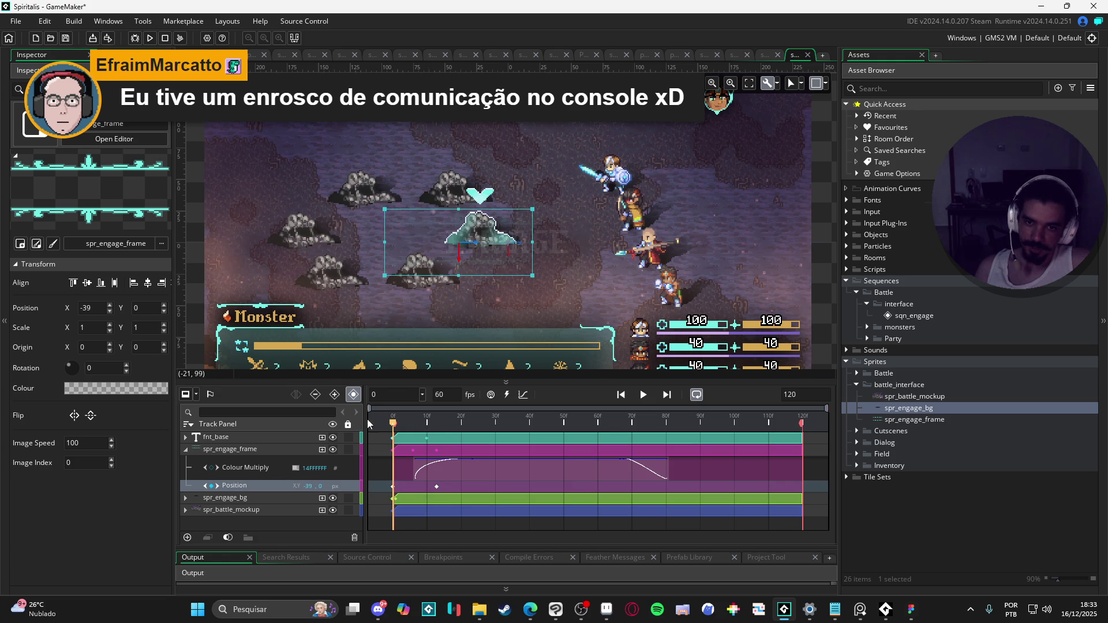
- Move the frame's settle Position keyframe to frame 20 and replay the slide-in to check timing
key("space")
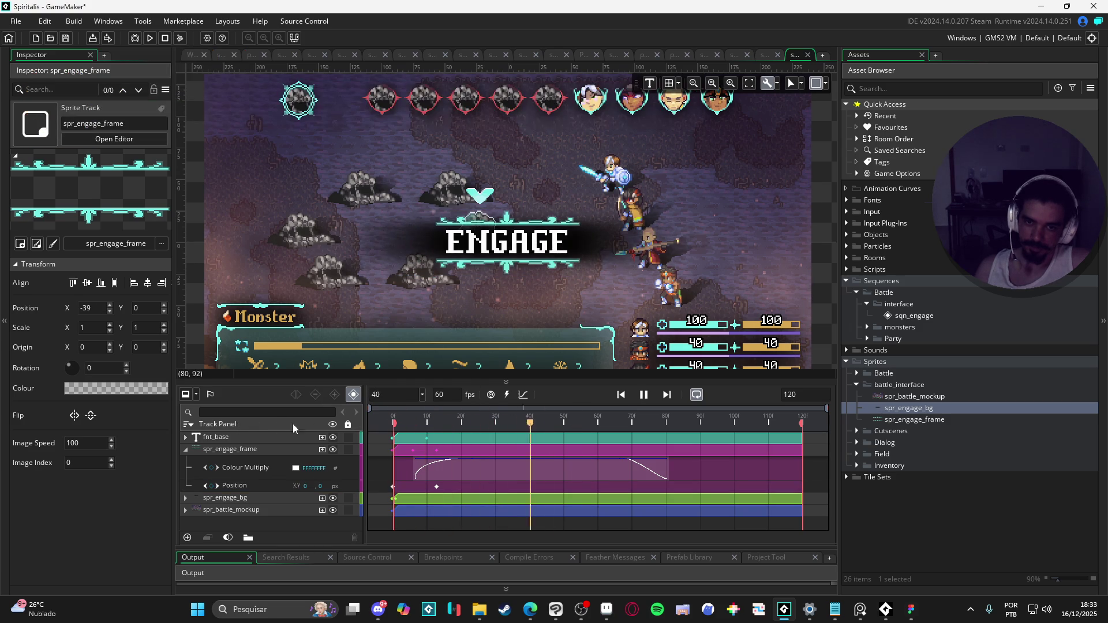
key("space")
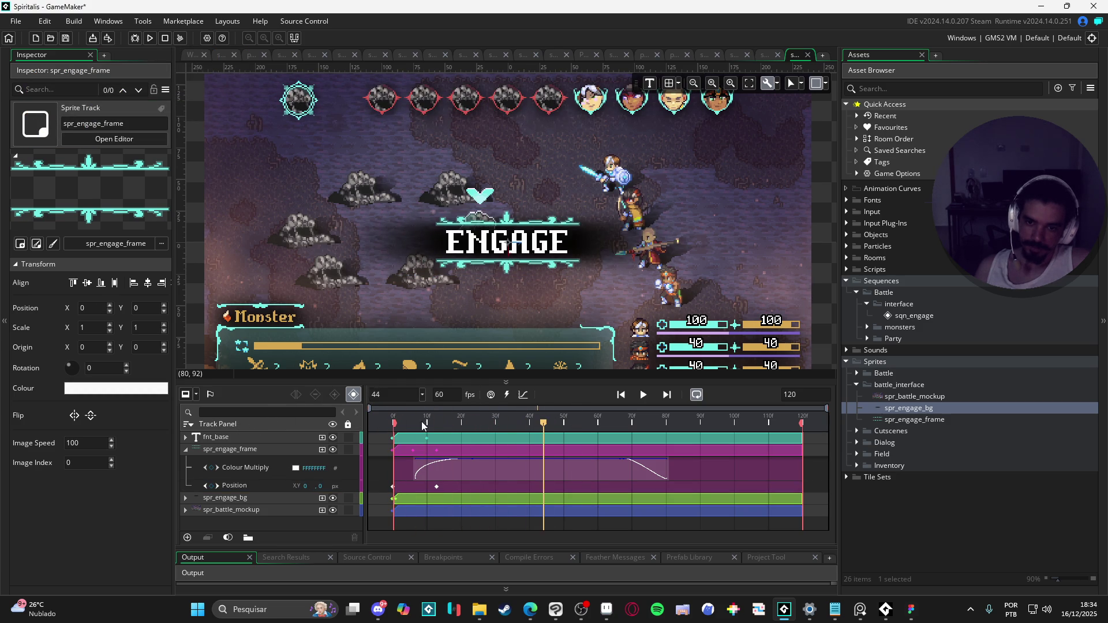
key("Home")
key("space")
key("space")
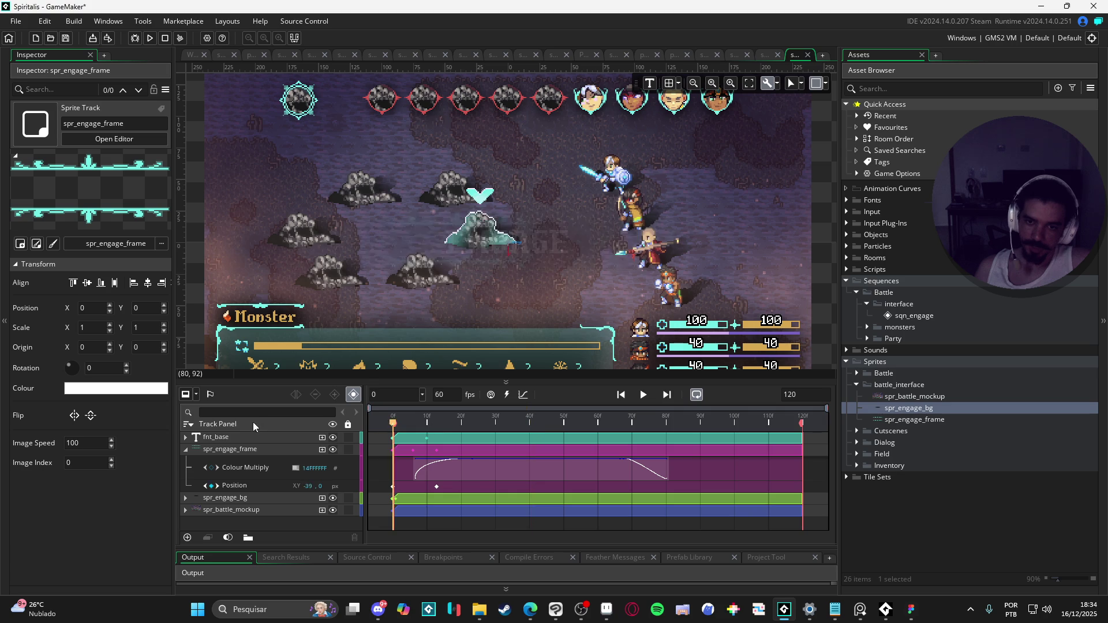
key("space")
key("space")
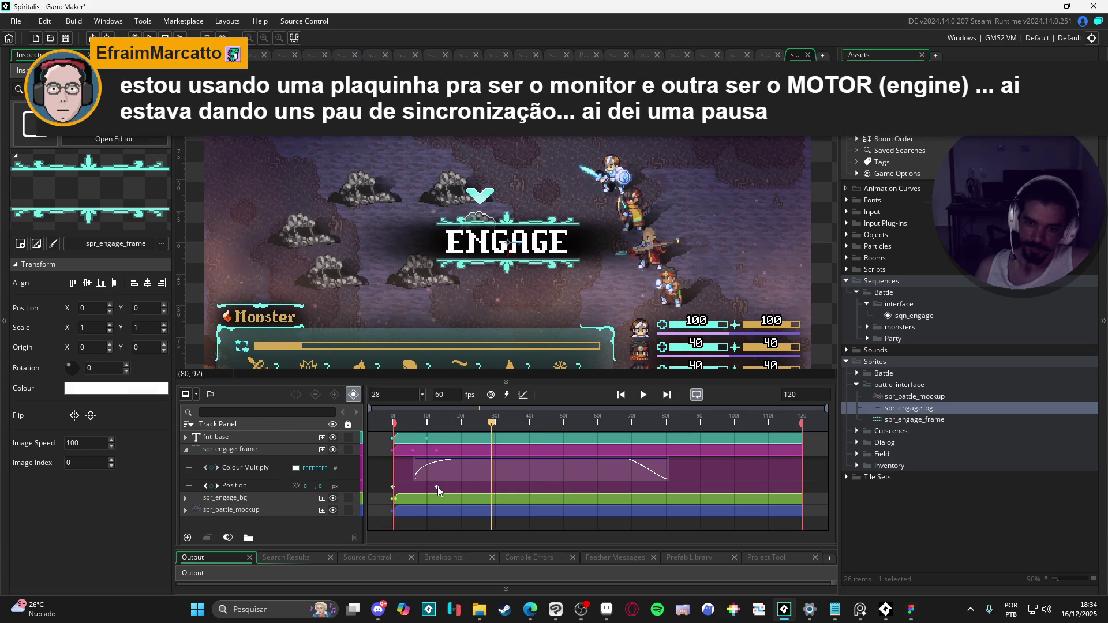
left_click_drag(437, 487, 461, 487)
key("space")
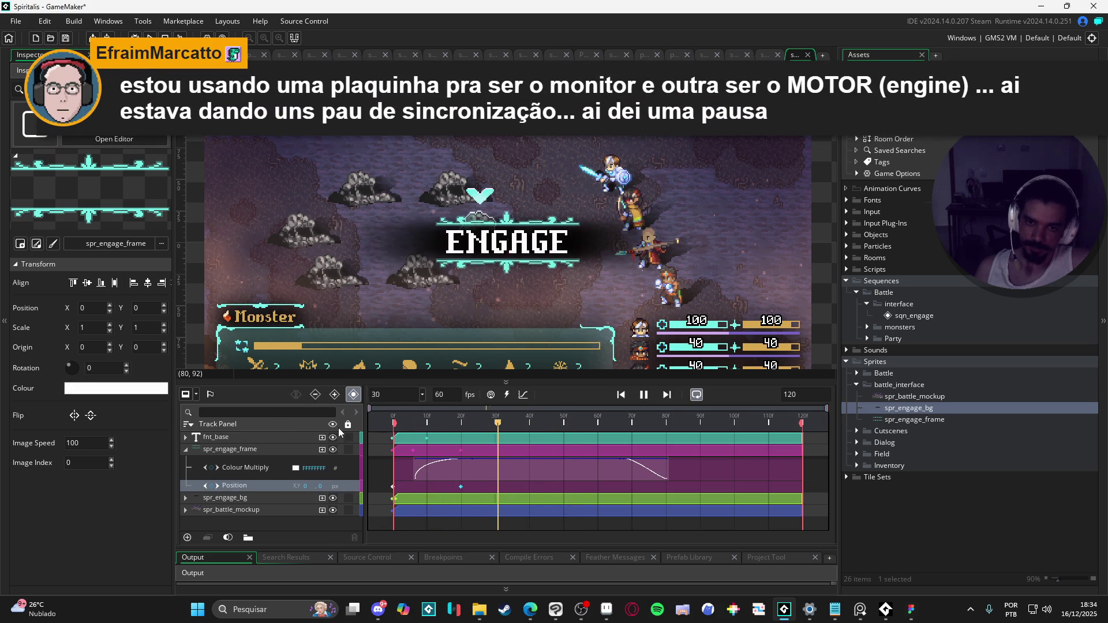
key("space")
left_click(417, 422)
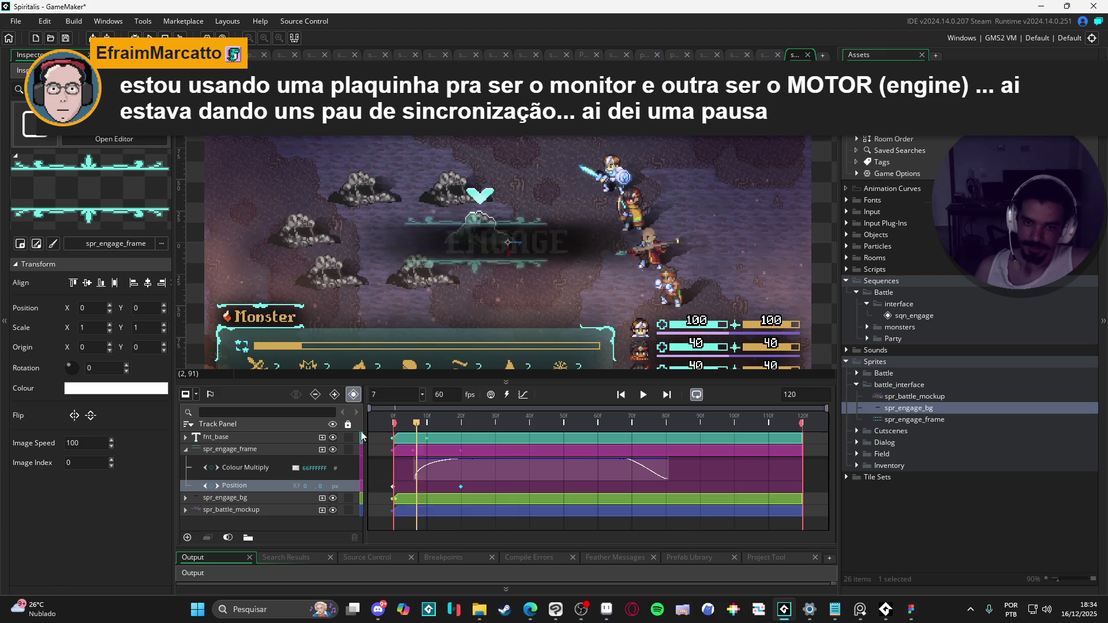
key("space")
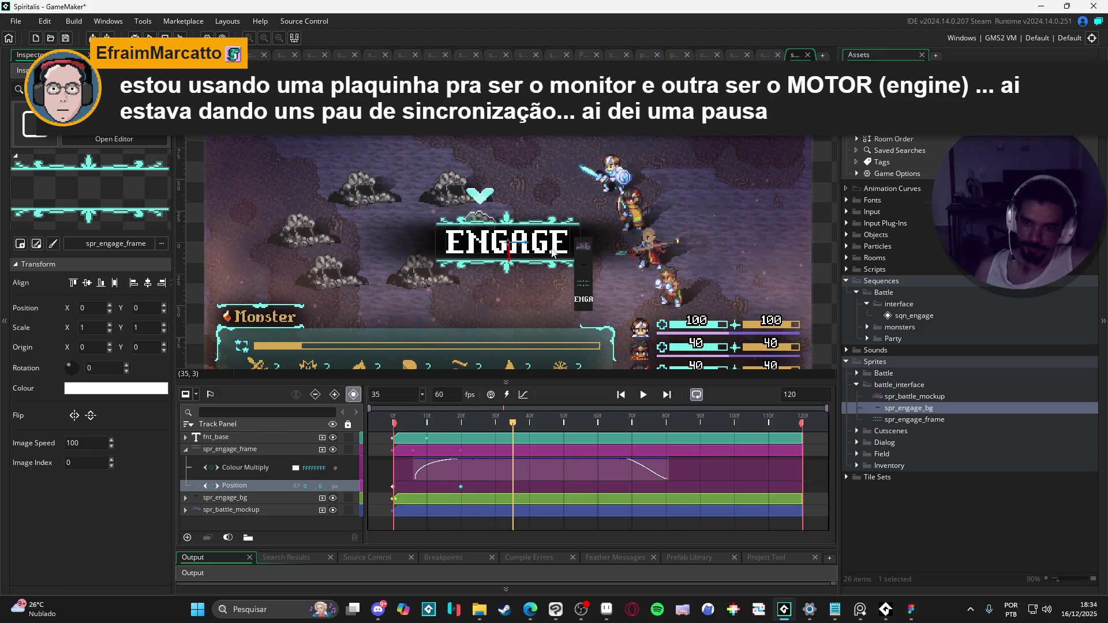
- Shift the text's first Position keyframe later and offset the ENGAGE text right at frame 0
left_click(245, 438)
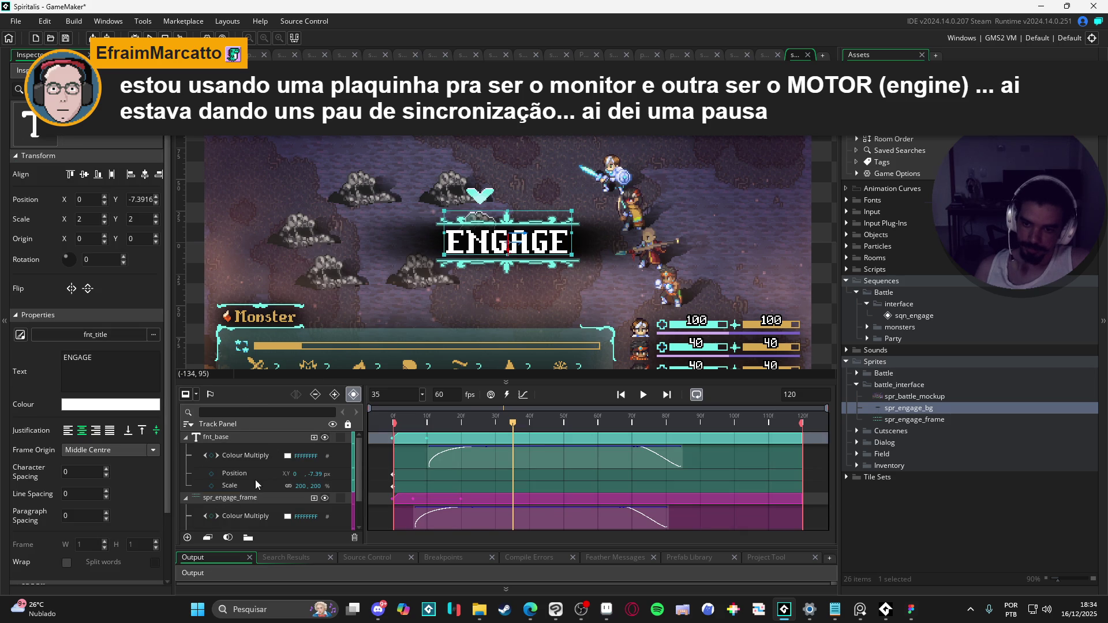
left_click(374, 426)
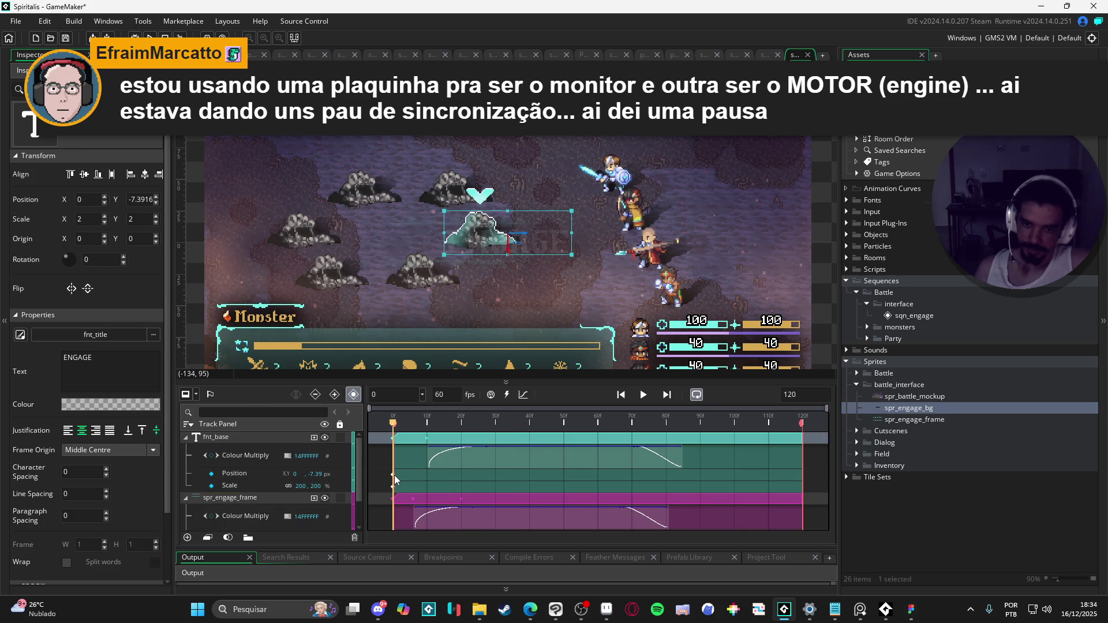
left_click_drag(394, 474, 462, 477)
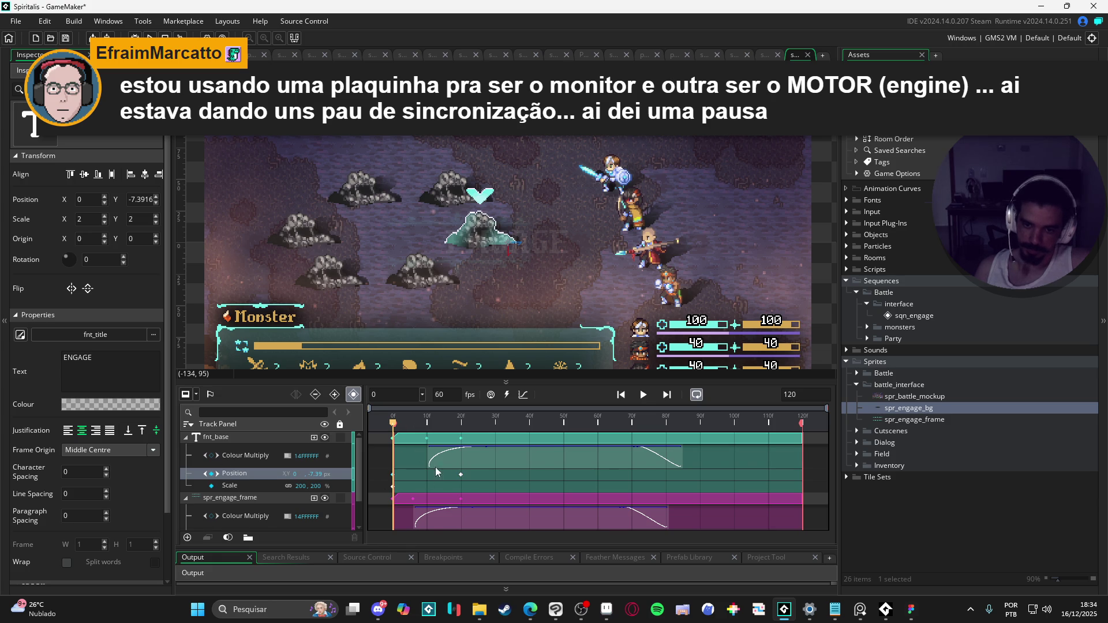
left_click(556, 244)
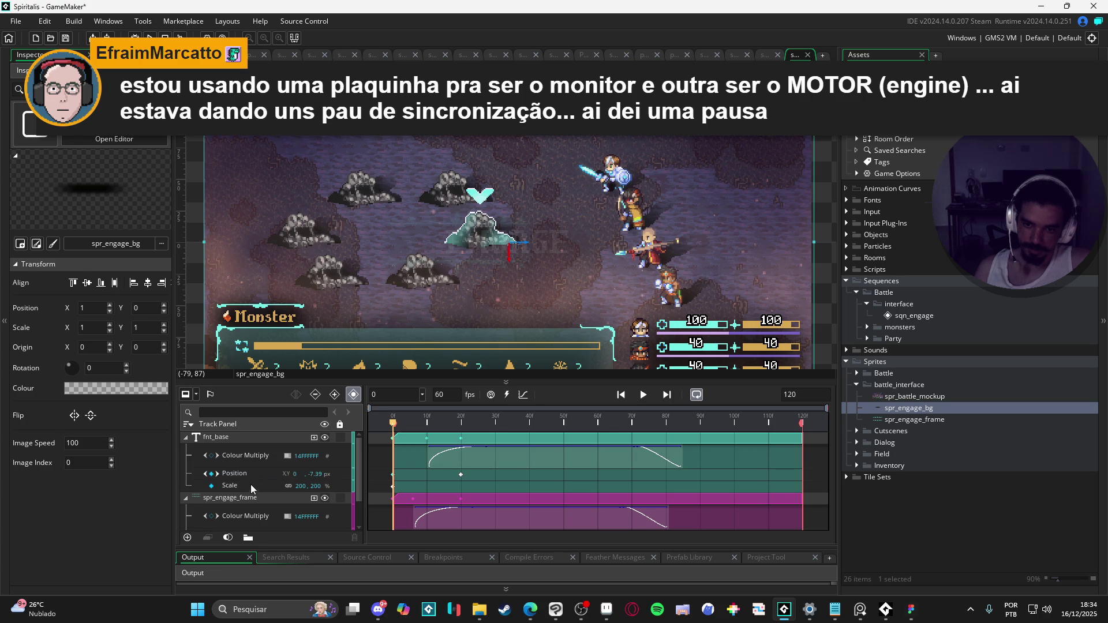
left_click(250, 484)
left_click_drag(546, 243, 617, 249)
- Preview the text slide-in, then move the playhead to frame 72
key("space")
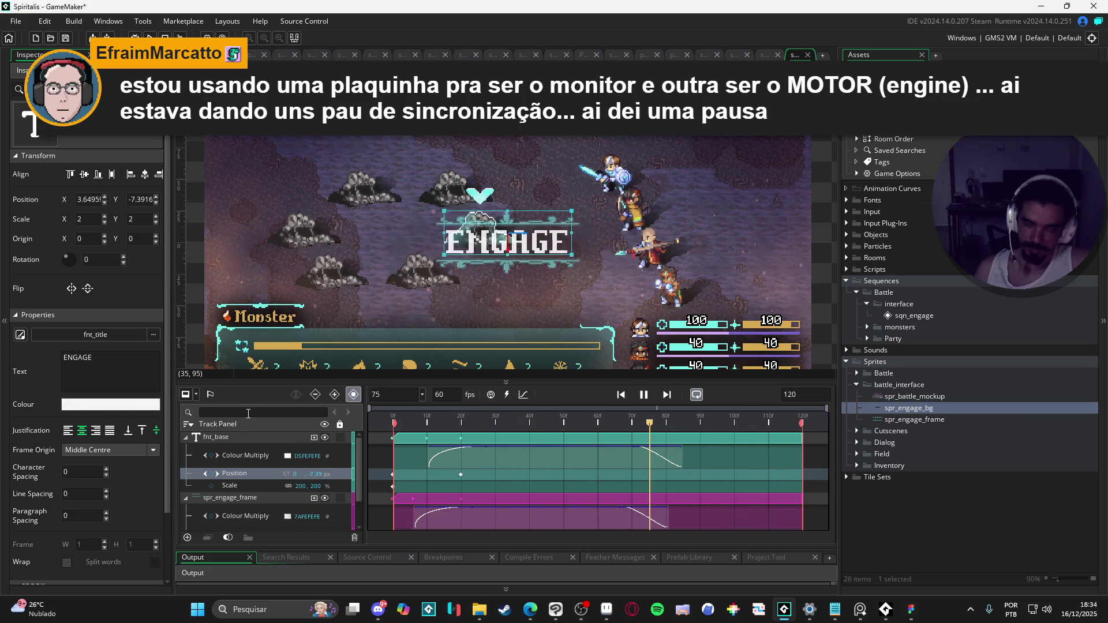
key("Return")
key("Return")
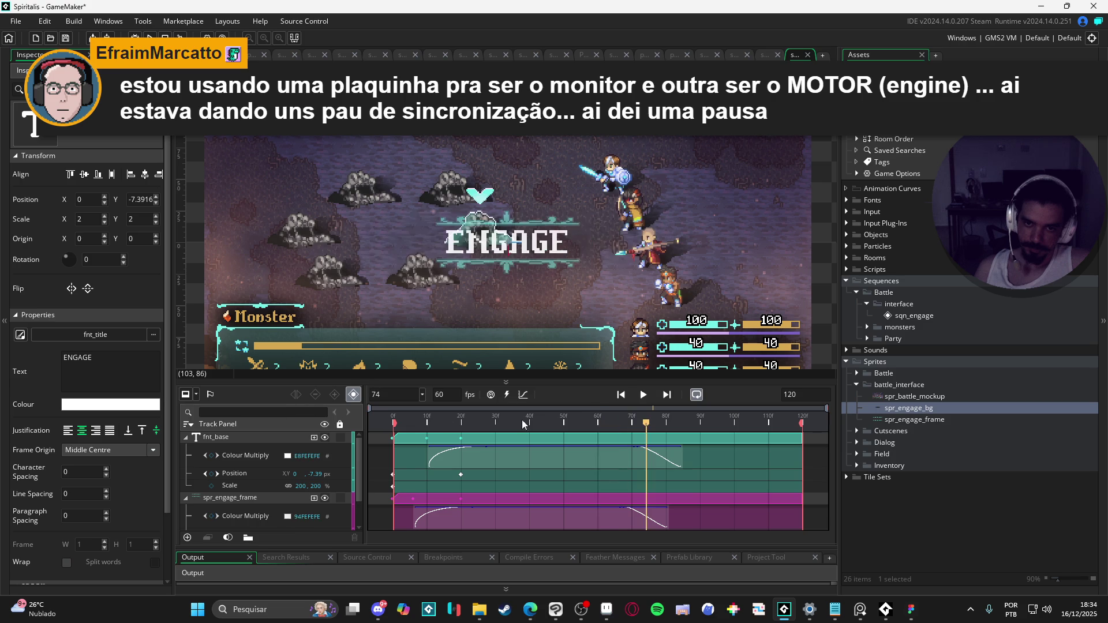
left_click_drag(646, 427, 640, 430)
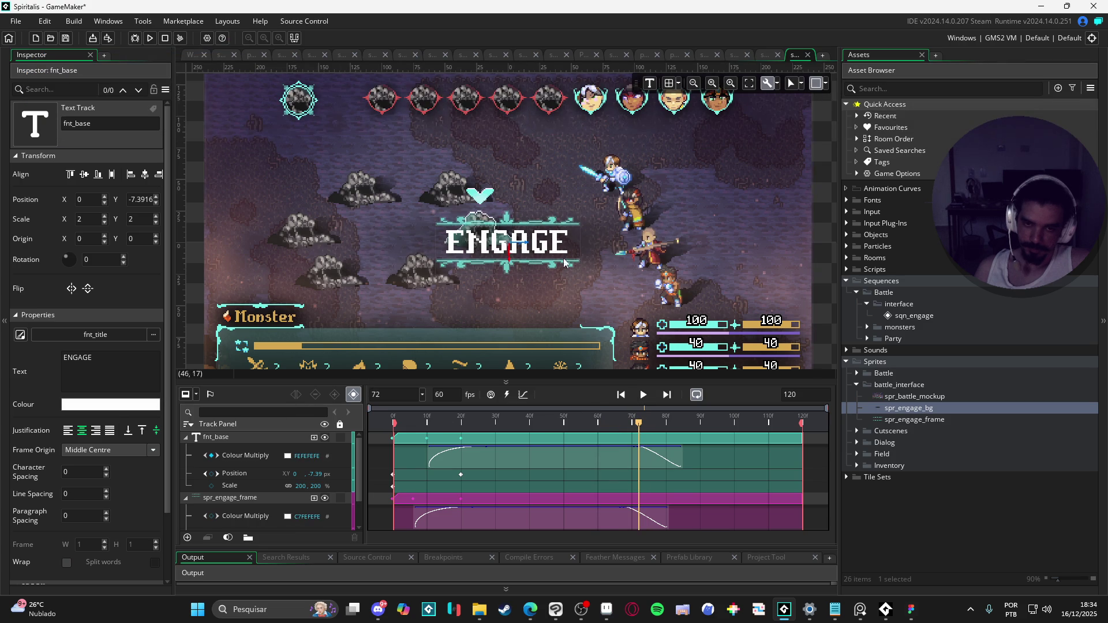
- Add an ENGAGE text position keyframe at frame 72 and preview the sequence from frame 57
left_click(212, 475)
left_click_drag(640, 428, 681, 430)
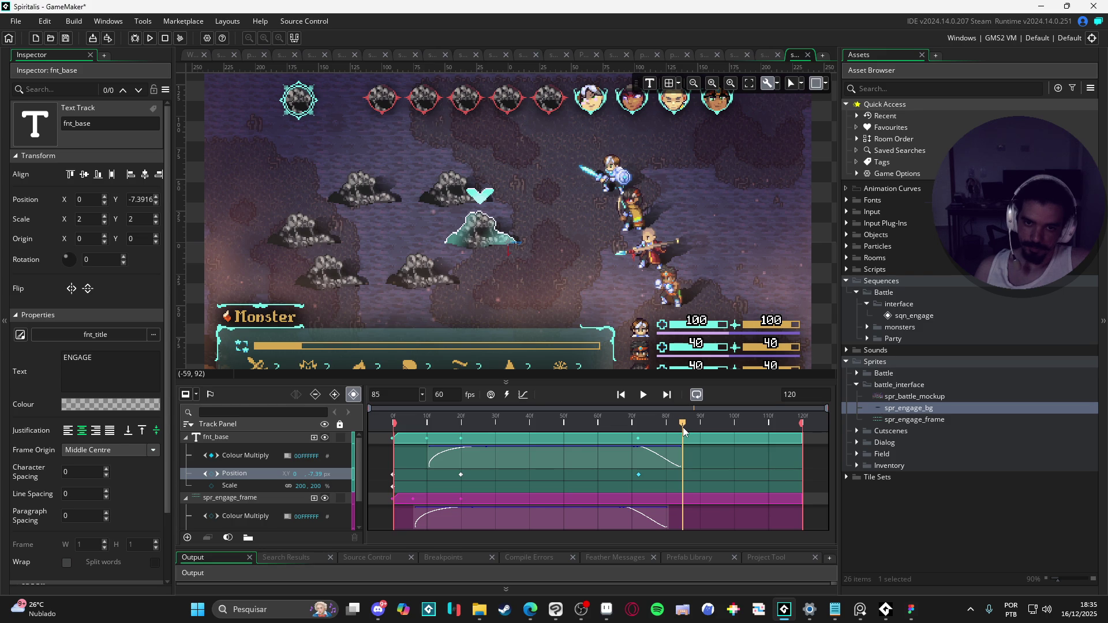
left_click(589, 425)
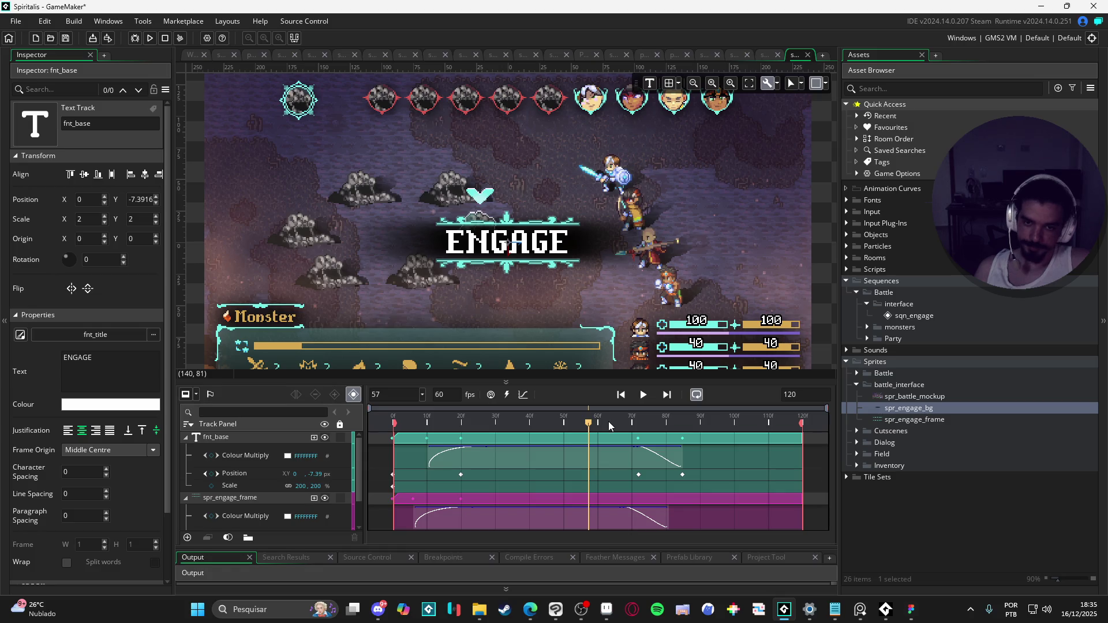
key("space")
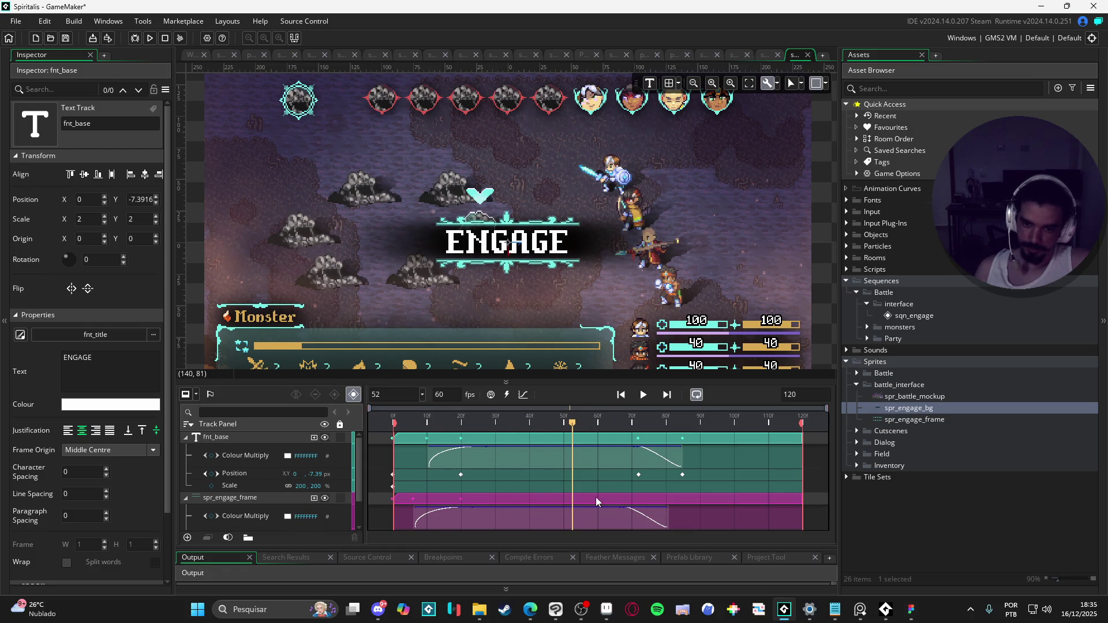
scroll(524, 490, "down", 3)
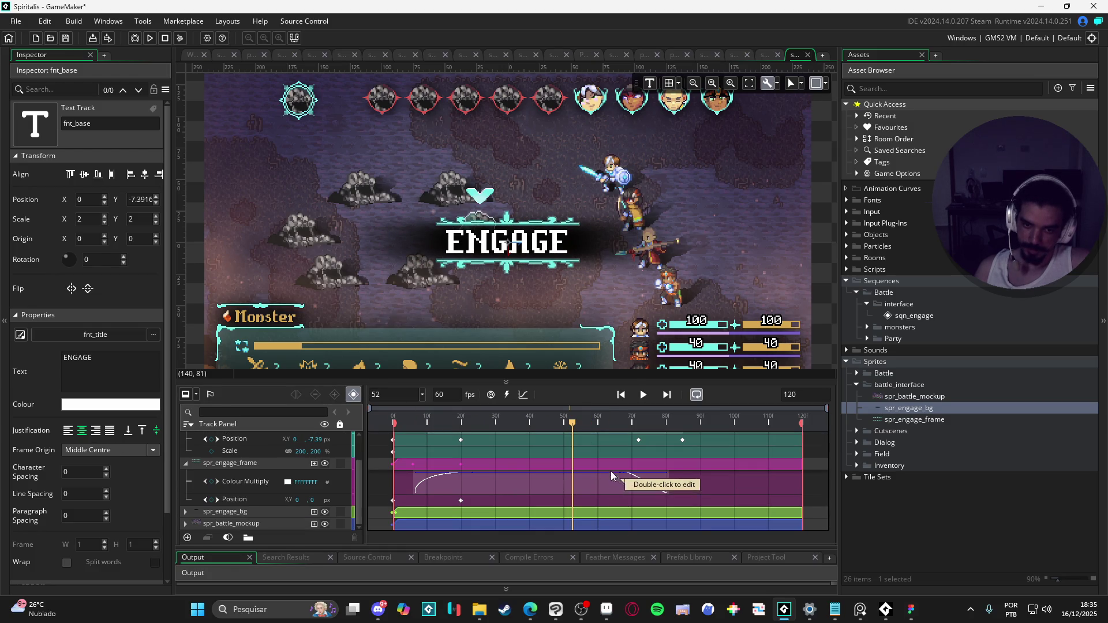
- Key the text and frame positions at frame 72, then slide the frame 58 px right at frame 85
mouse_move(569, 428)
left_mouse_down()
mouse_move(647, 434)
mouse_move(638, 438)
left_mouse_up()
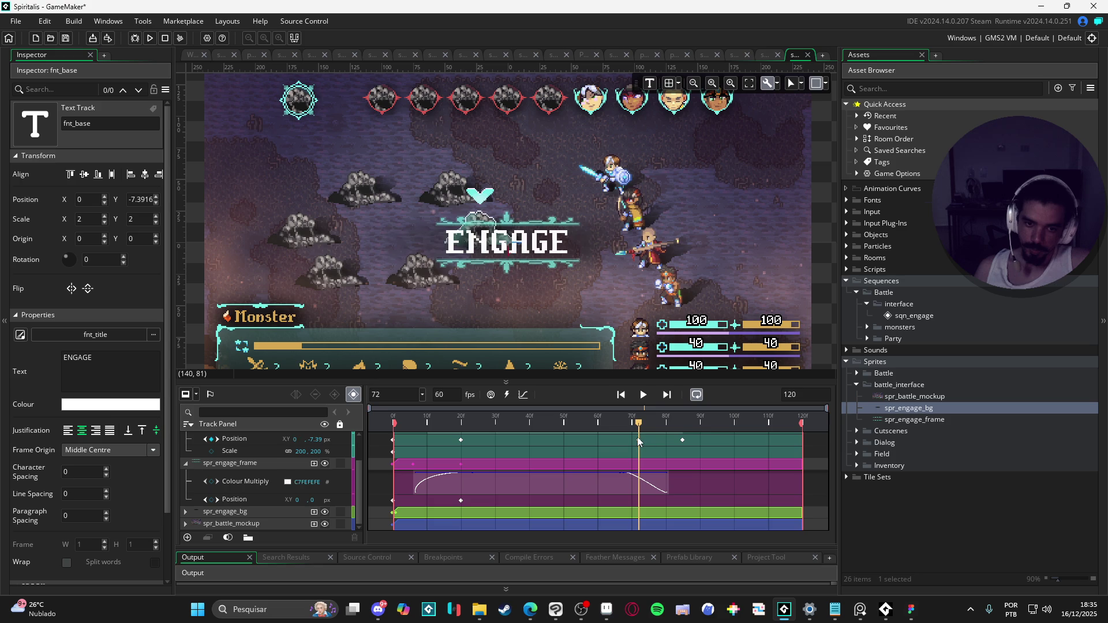
double_click(638, 439)
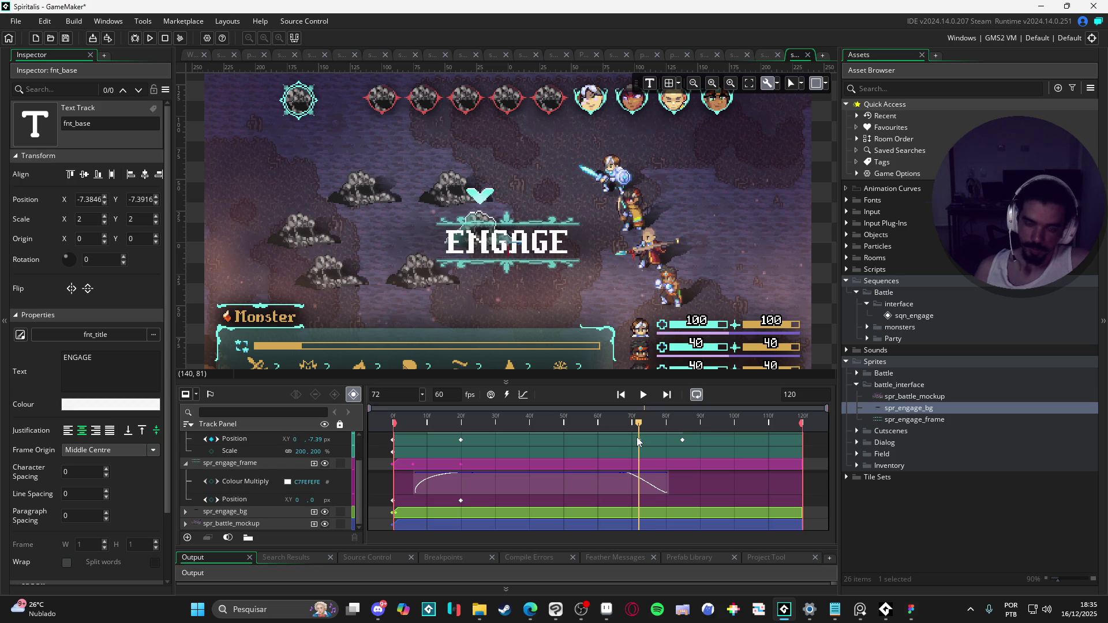
left_click(211, 500)
left_click_drag(639, 428, 681, 426)
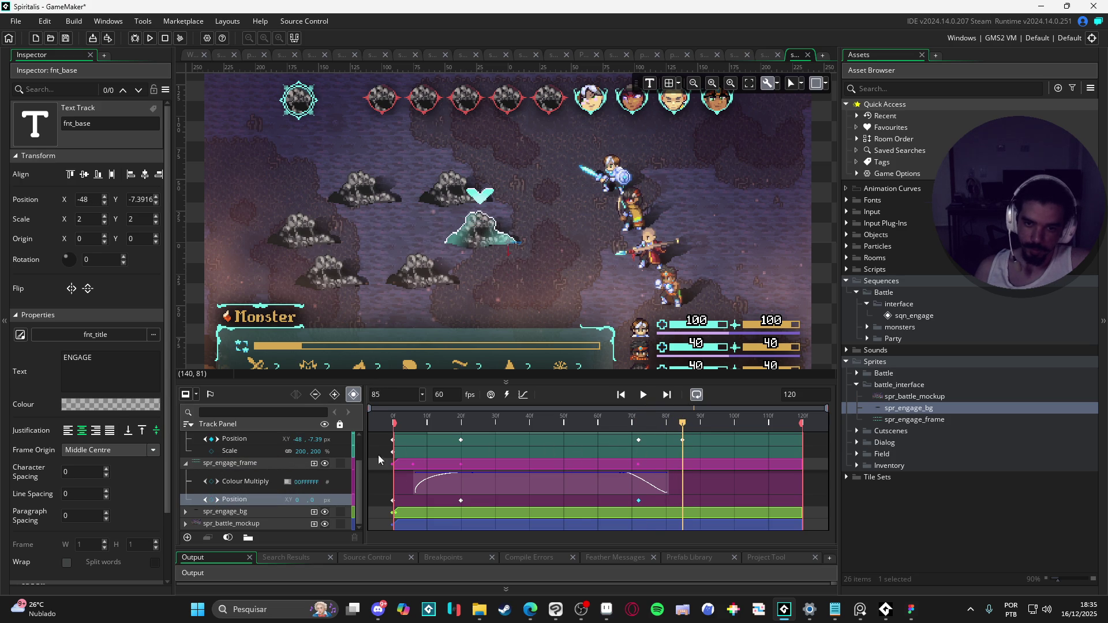
left_click(240, 500)
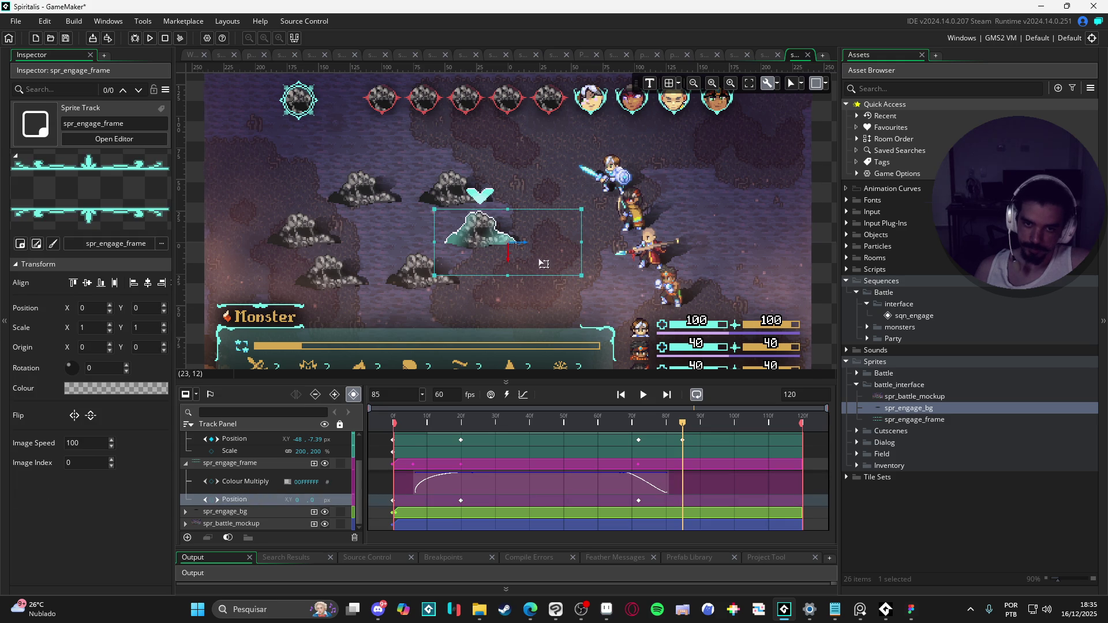
left_click_drag(544, 264, 618, 264)
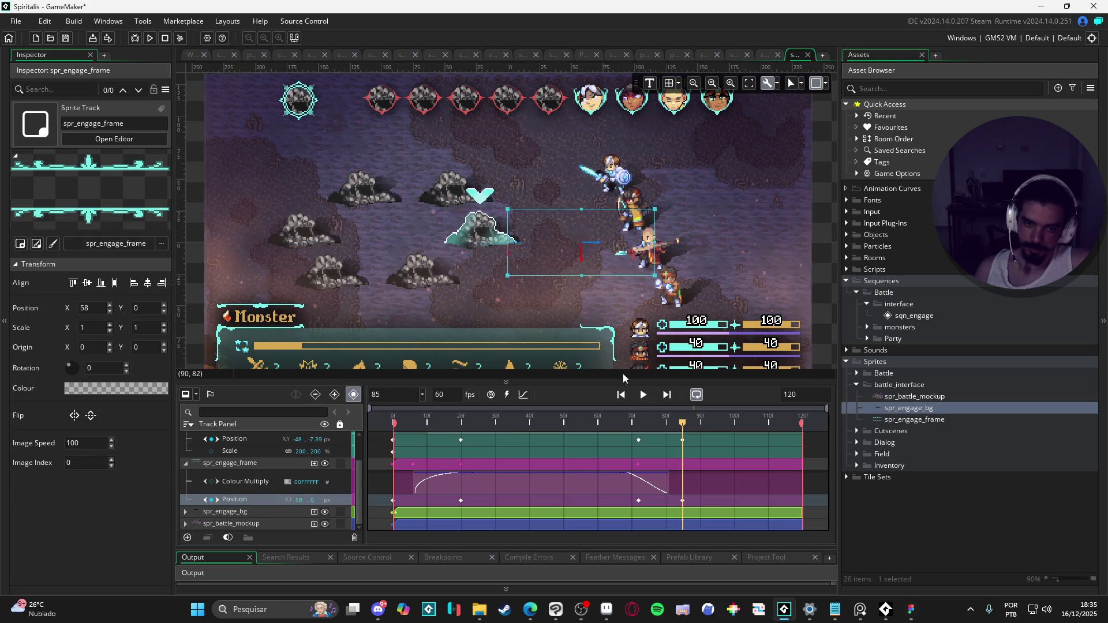
- Preview the ENGAGE exit animation from frame 19
mouse_move(623, 422)
left_mouse_down()
mouse_move(296, 417)
mouse_move(460, 416)
left_mouse_up()
key("Escape")
key("space")
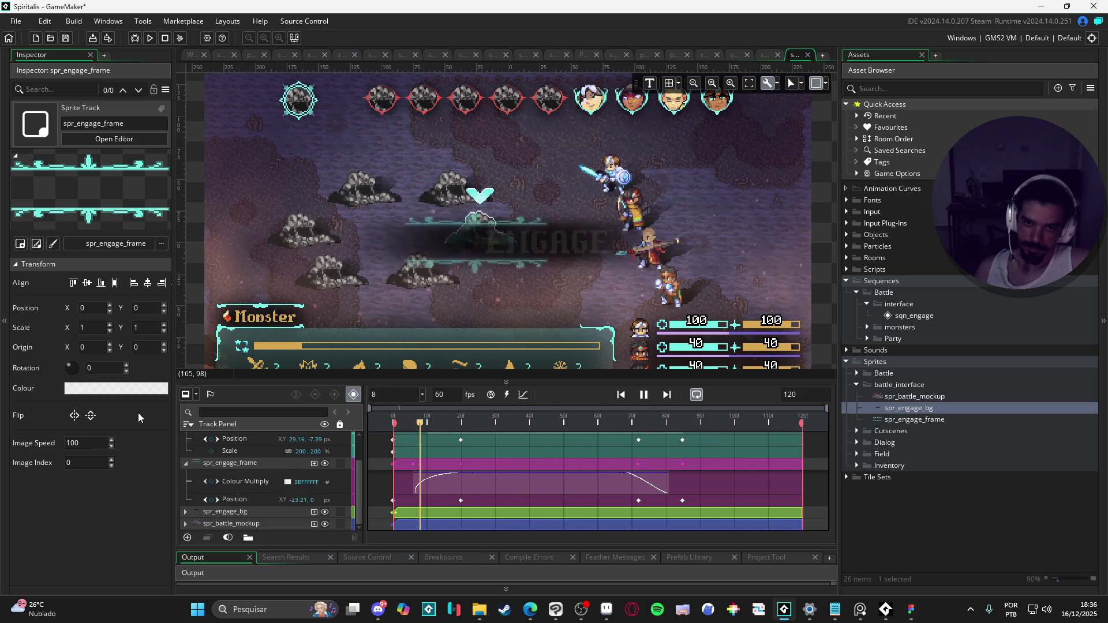
key("space")
- Show the fnt_base Position keyframes of the ENGAGE text in curve view
scroll(373, 451, "up", 1)
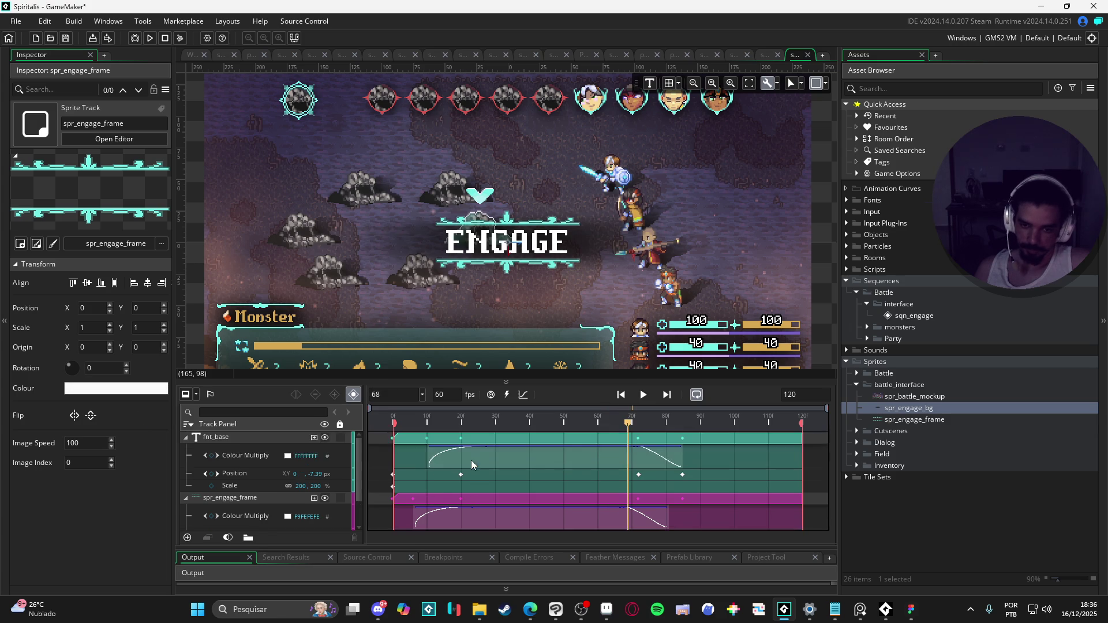
left_click(242, 477)
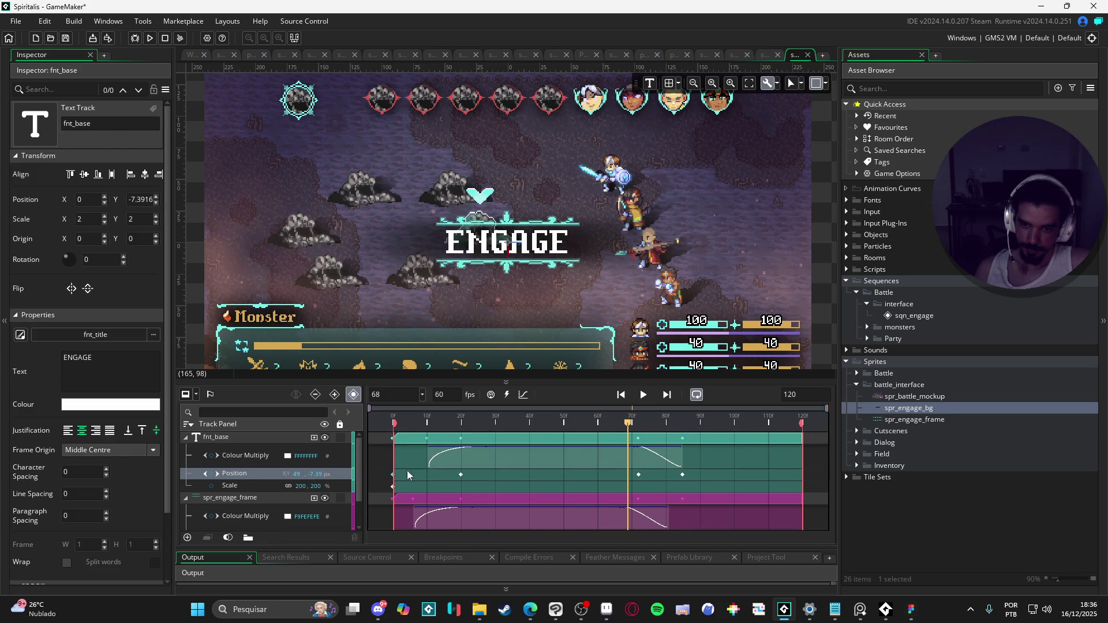
left_click(526, 395)
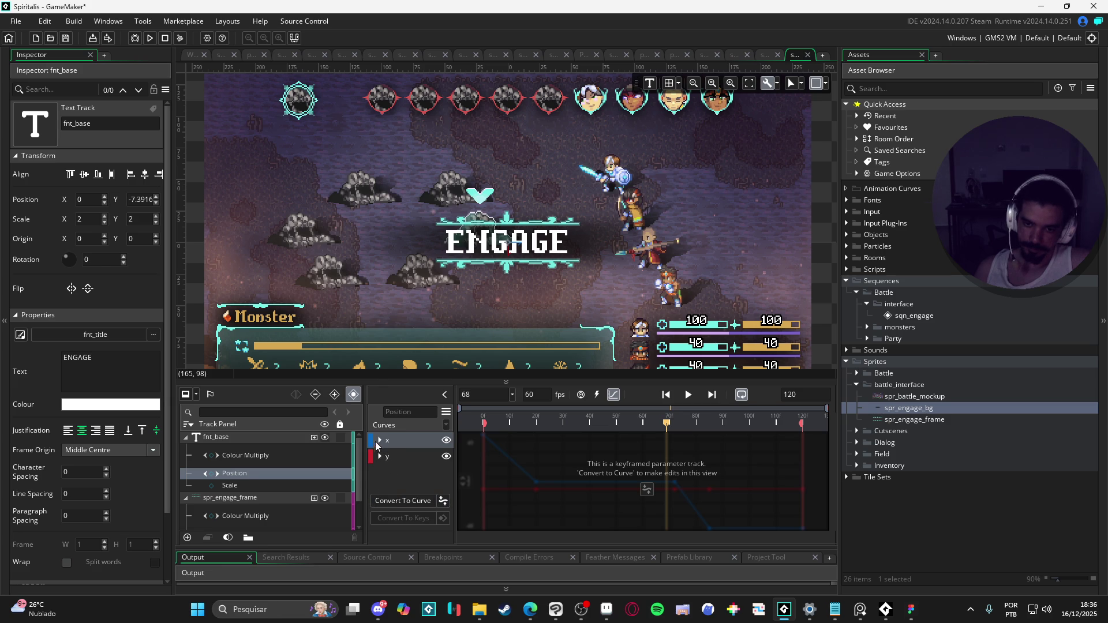
- Convert the ENGAGE text's position keys to a curve and give the x slide-in Bezier Bounce easing
left_click(403, 500)
left_click(379, 440)
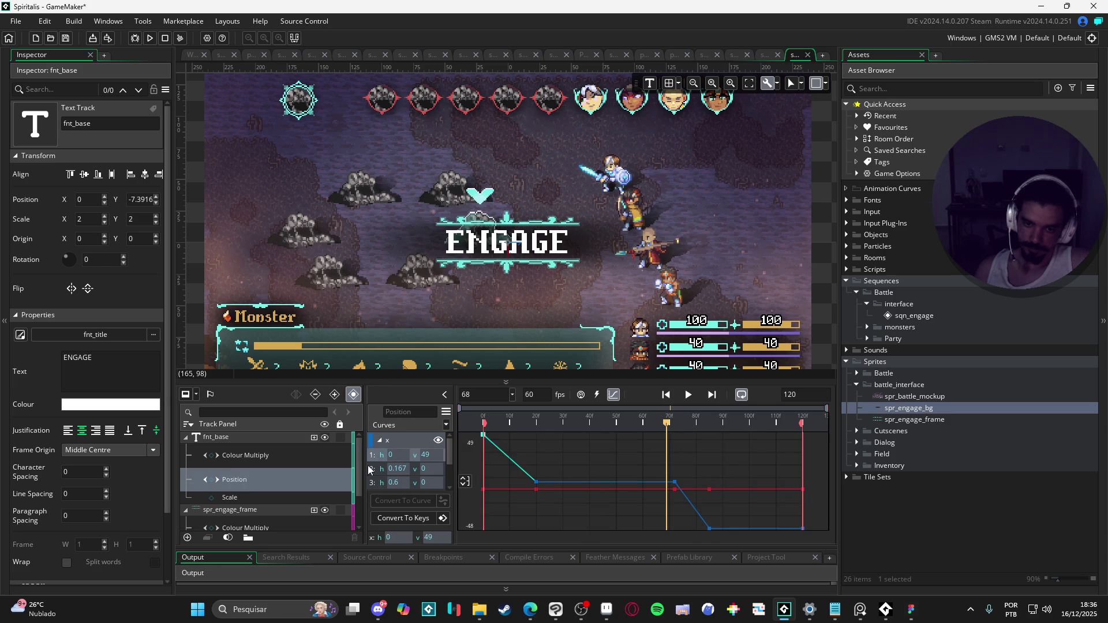
left_click(447, 425)
left_click(480, 346)
left_click(522, 386)
left_click(529, 398)
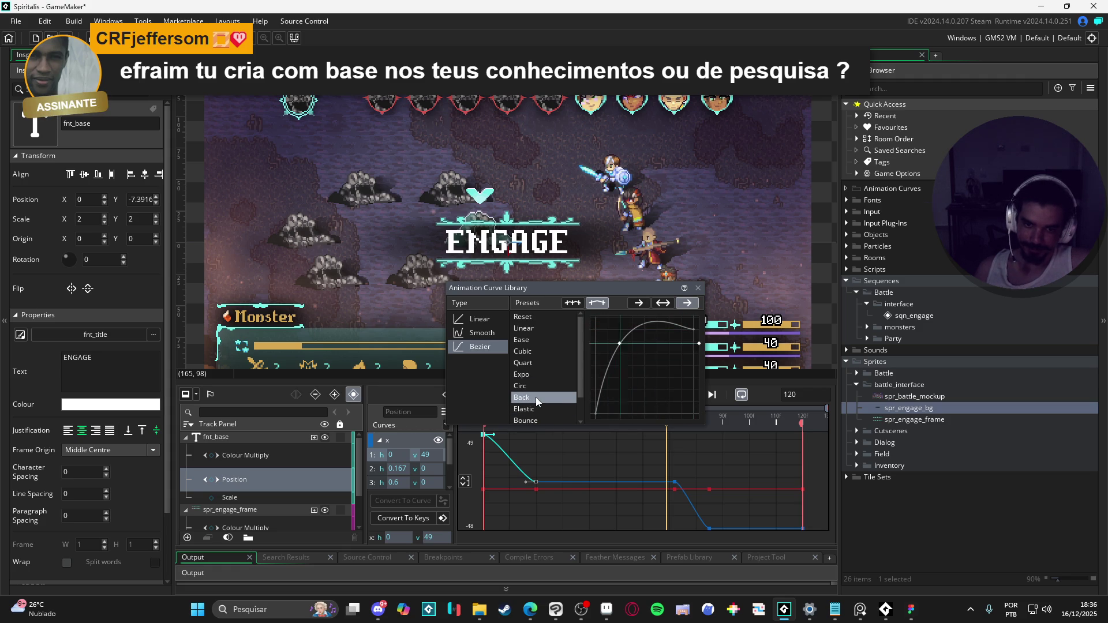
left_click(523, 341)
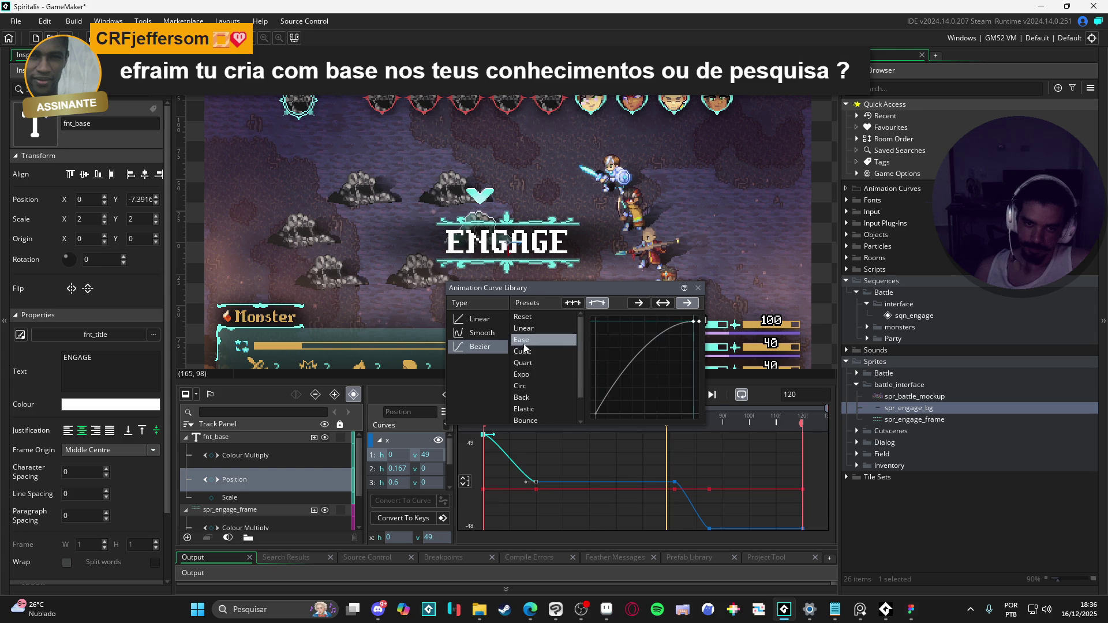
left_click(532, 396)
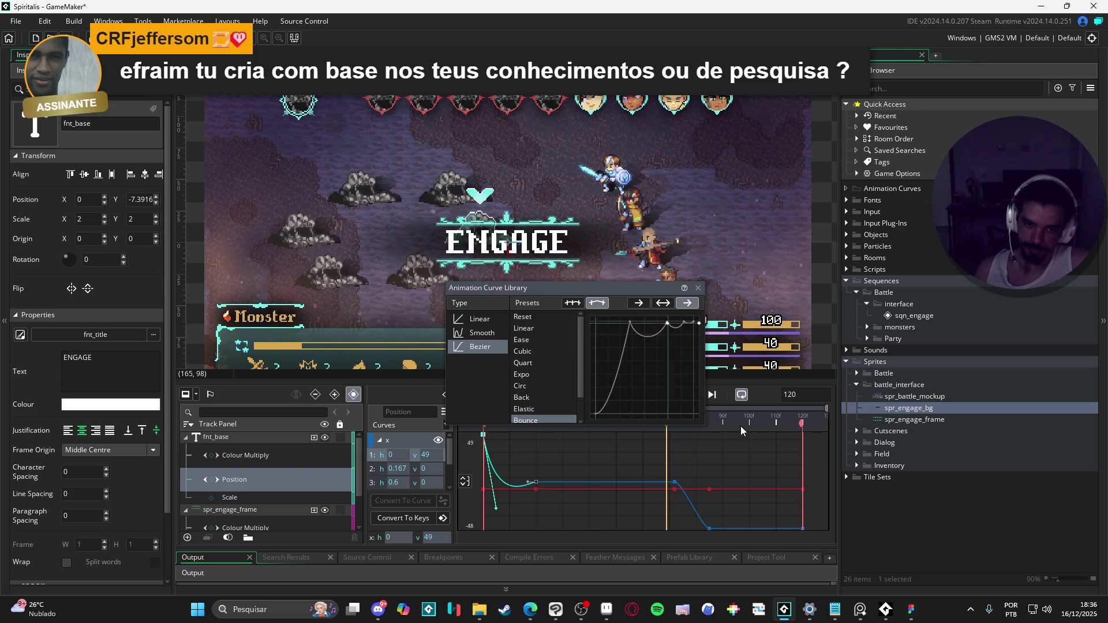
left_click(688, 425)
- Preview the text's bounce slide-in several times, then return to the keyframe timeline view
key("space")
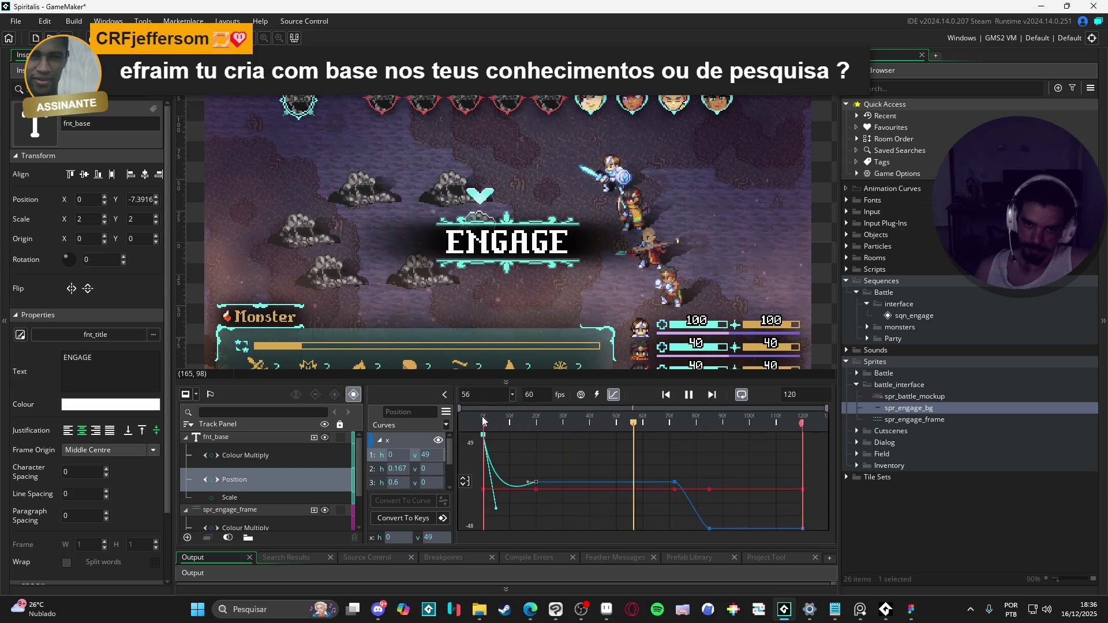
key("space")
key("space")
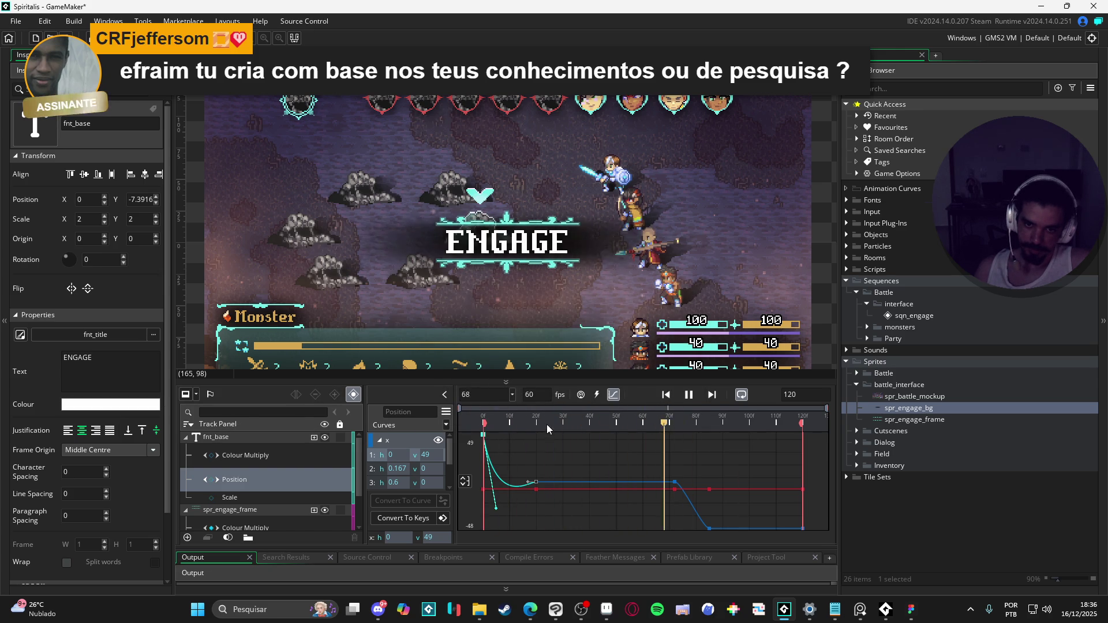
key("space")
key("space")
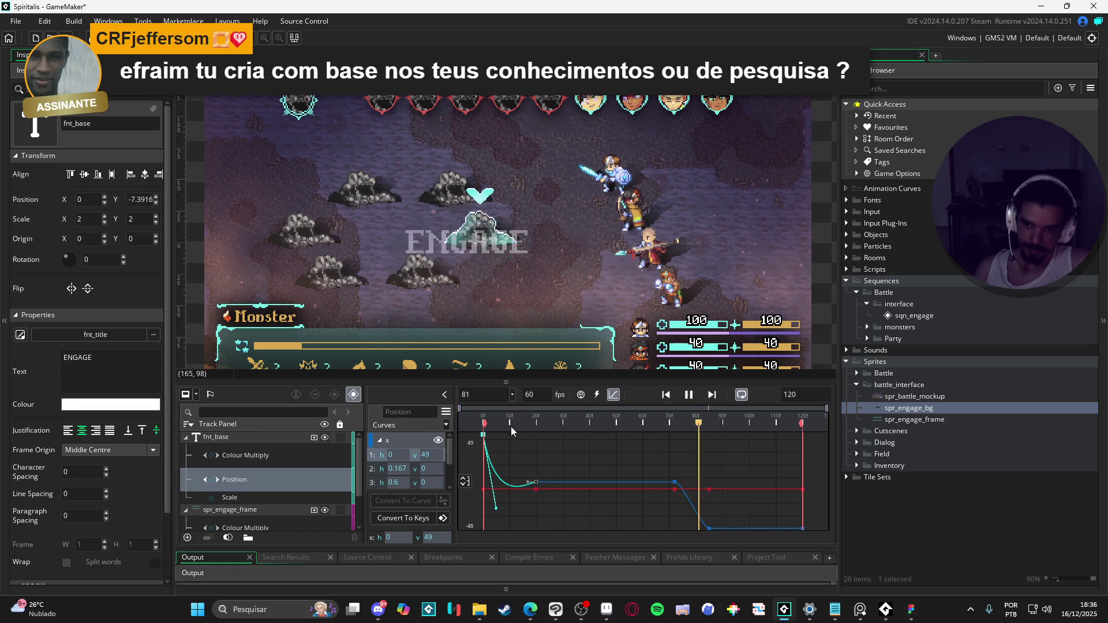
key("space")
key("space")
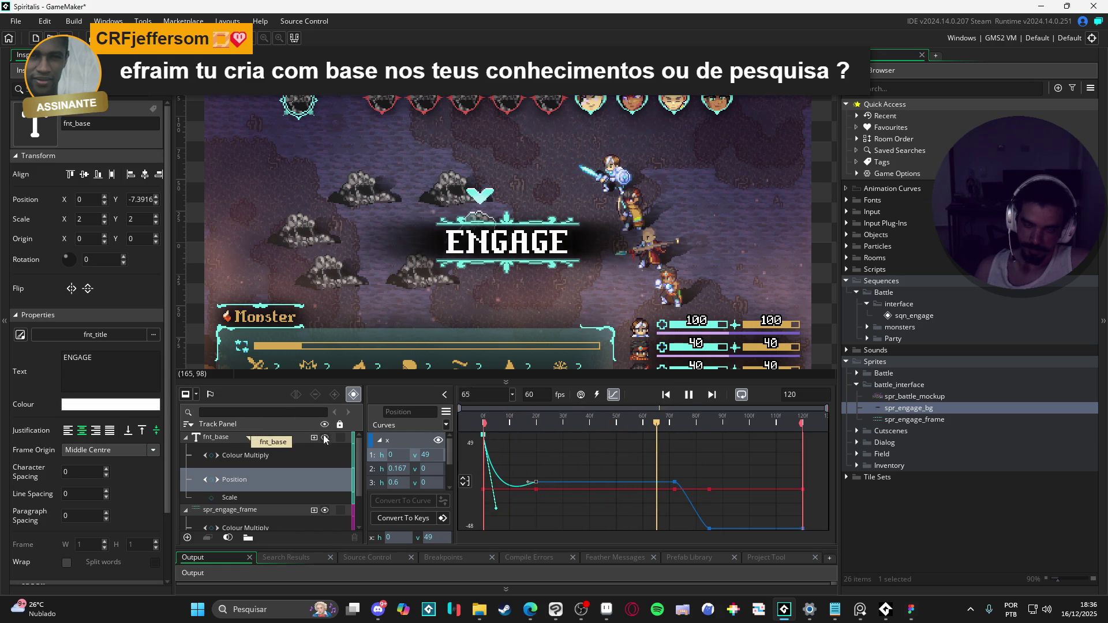
key("space")
key("space")
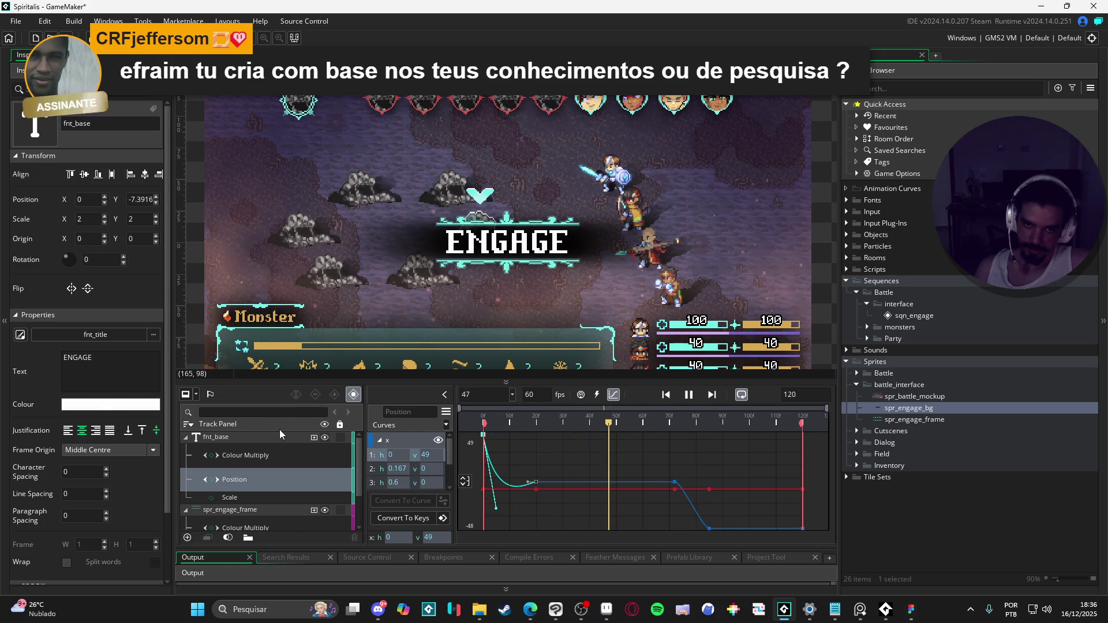
key("space")
key("space")
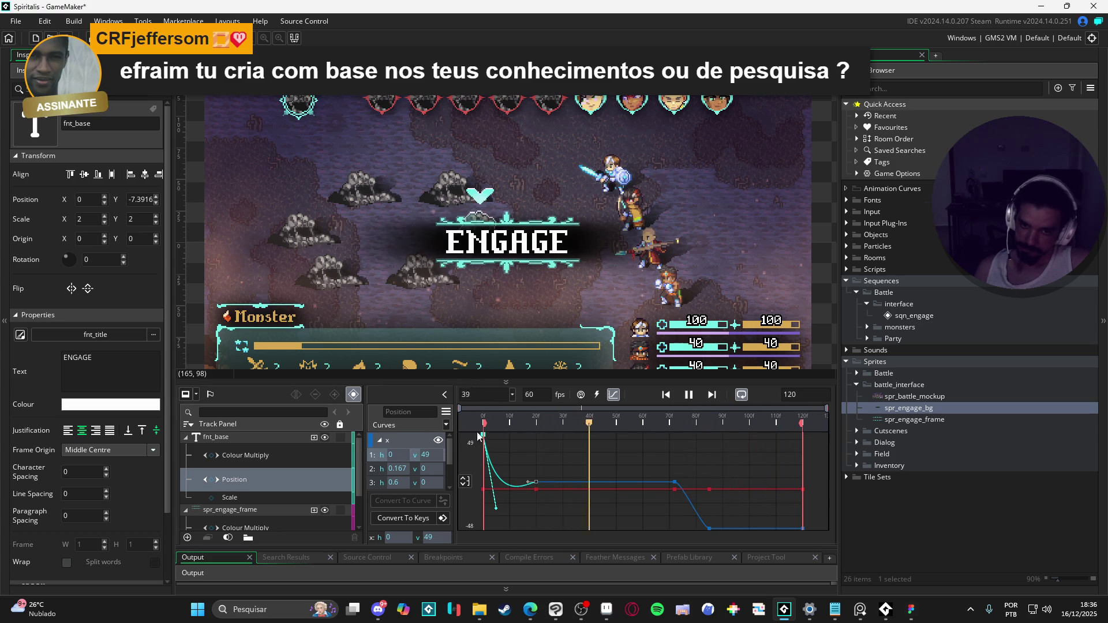
key("space")
left_click(613, 394)
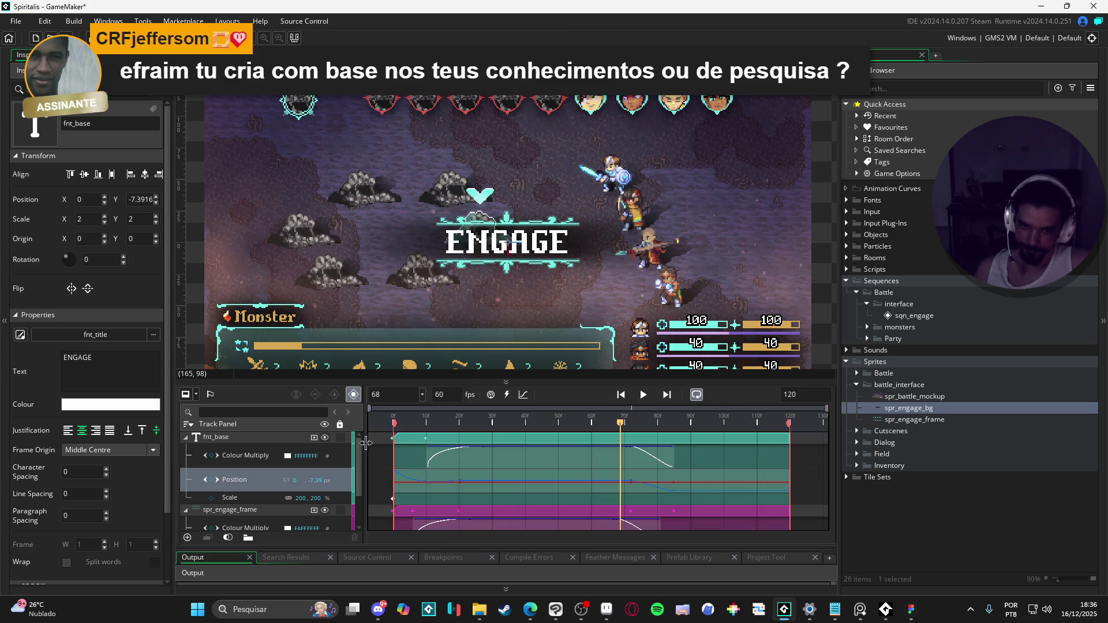
scroll(244, 484, "down", 1)
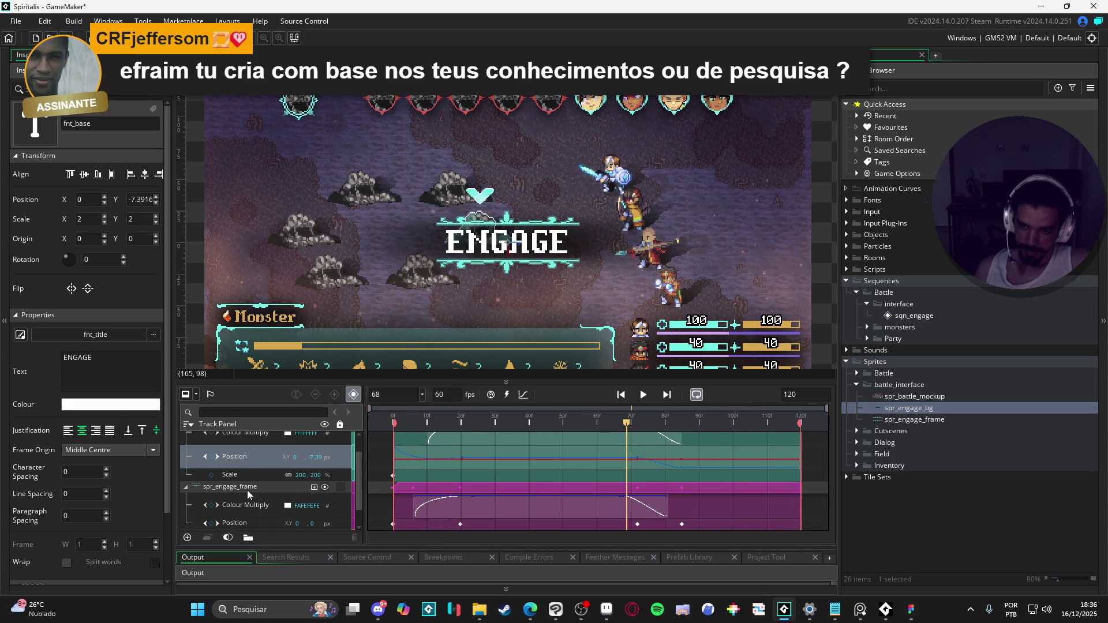
- Show spr_engage_frame's Position track in curve view and convert its keys to a curve
left_click(247, 487)
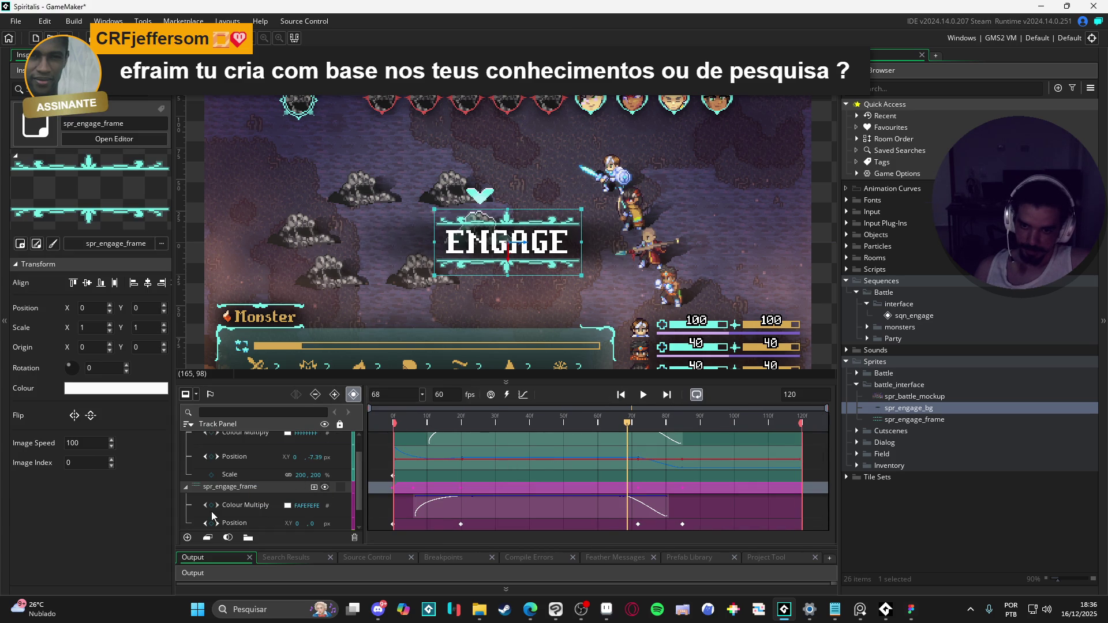
scroll(231, 511, "down", 1)
left_click(245, 503)
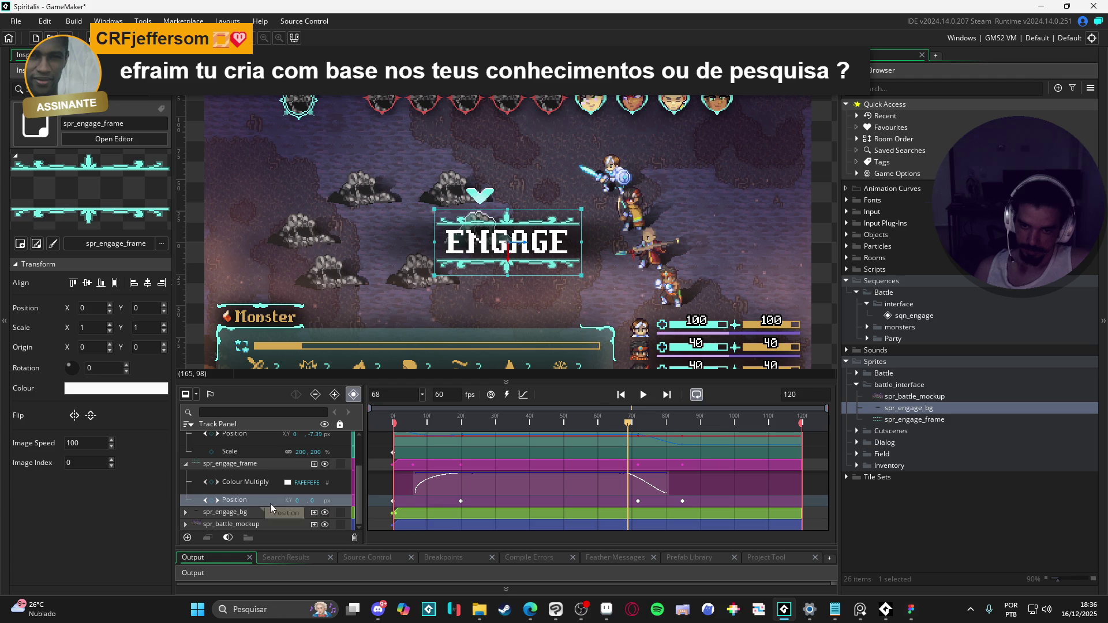
left_click(523, 395)
left_click(420, 499)
left_click(379, 440)
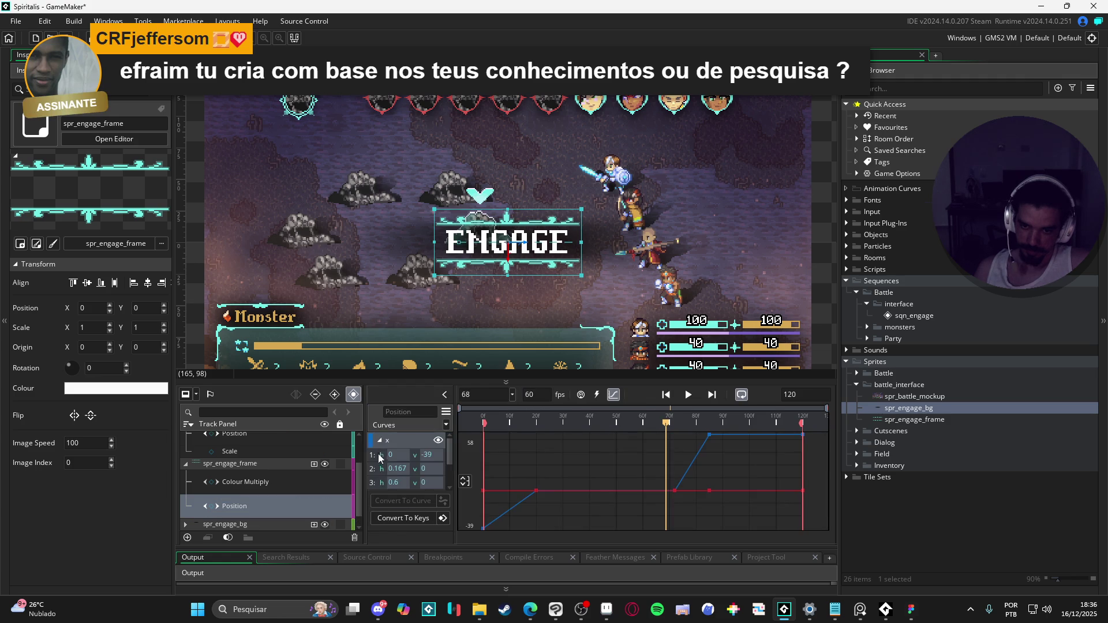
- Apply Bezier Bounce easing to the frame's -39 to 0 slide-in and preview it
left_click(446, 425)
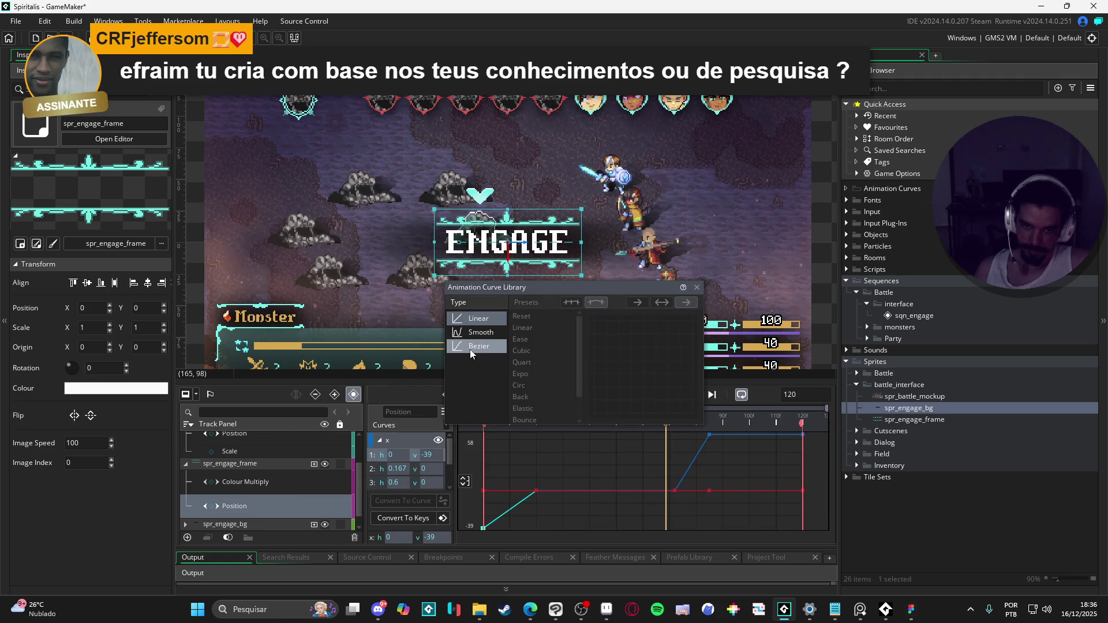
left_click(478, 346)
left_click(520, 385)
left_click(530, 397)
left_click(729, 420)
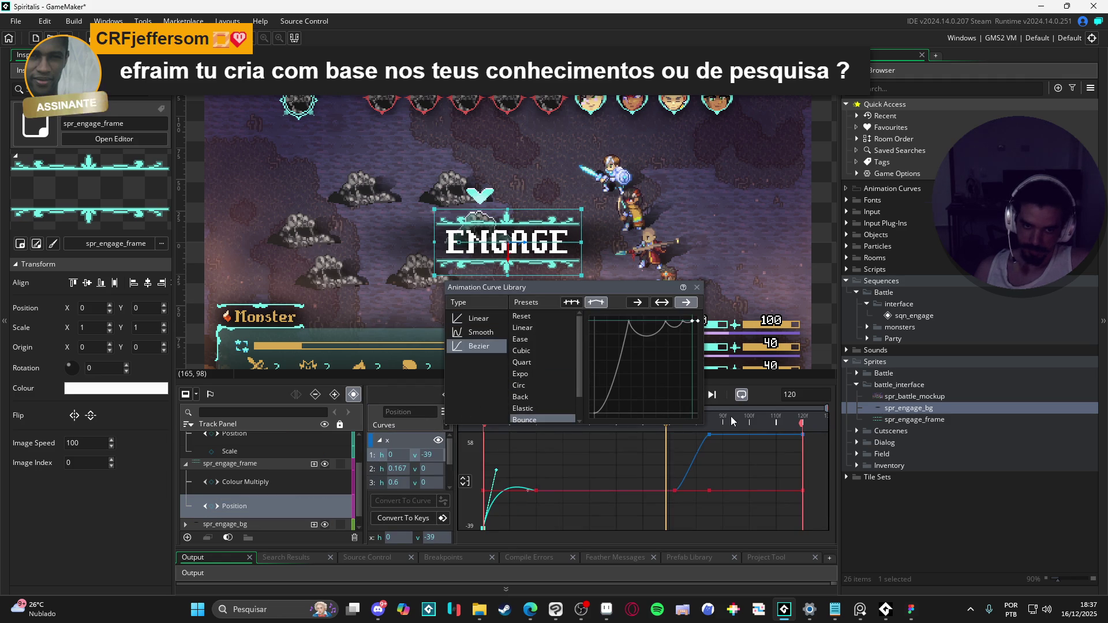
left_click(613, 394)
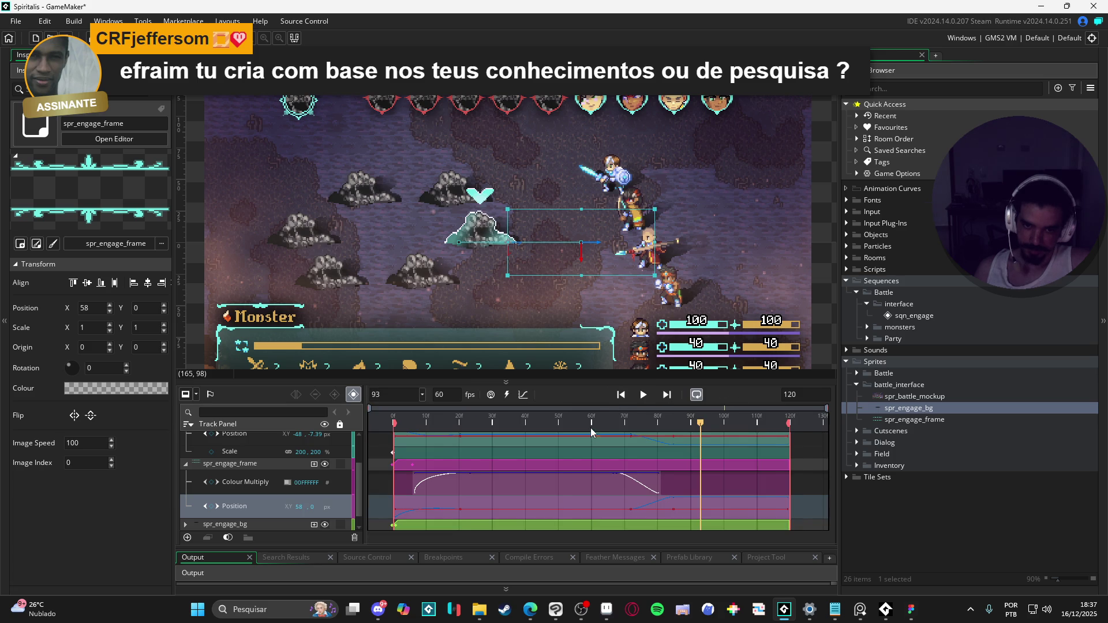
key("space")
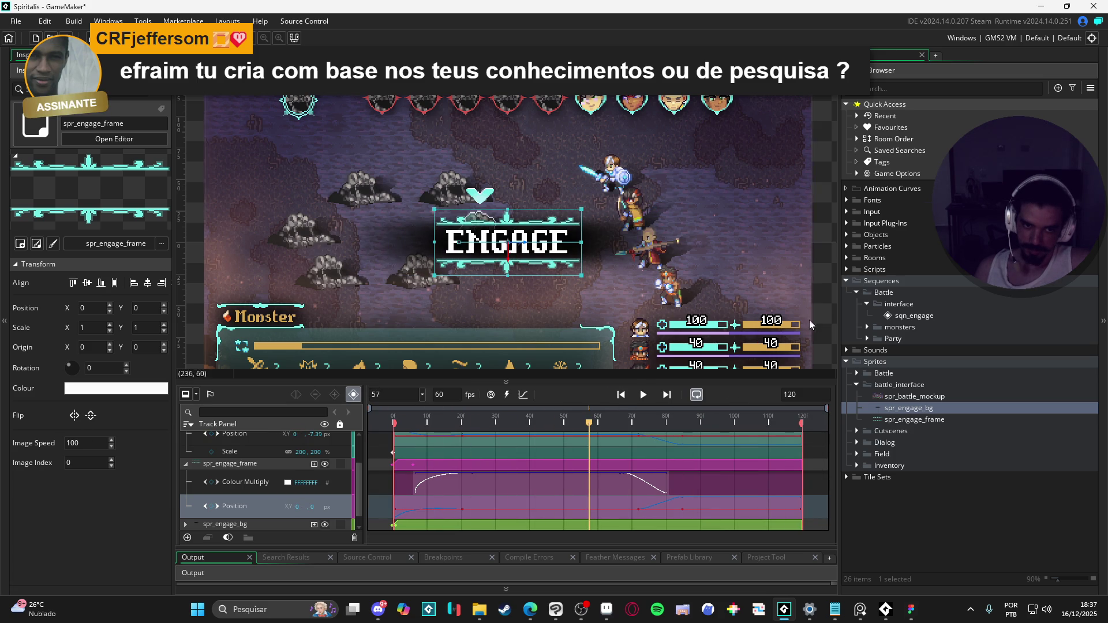
key("space")
key("space")
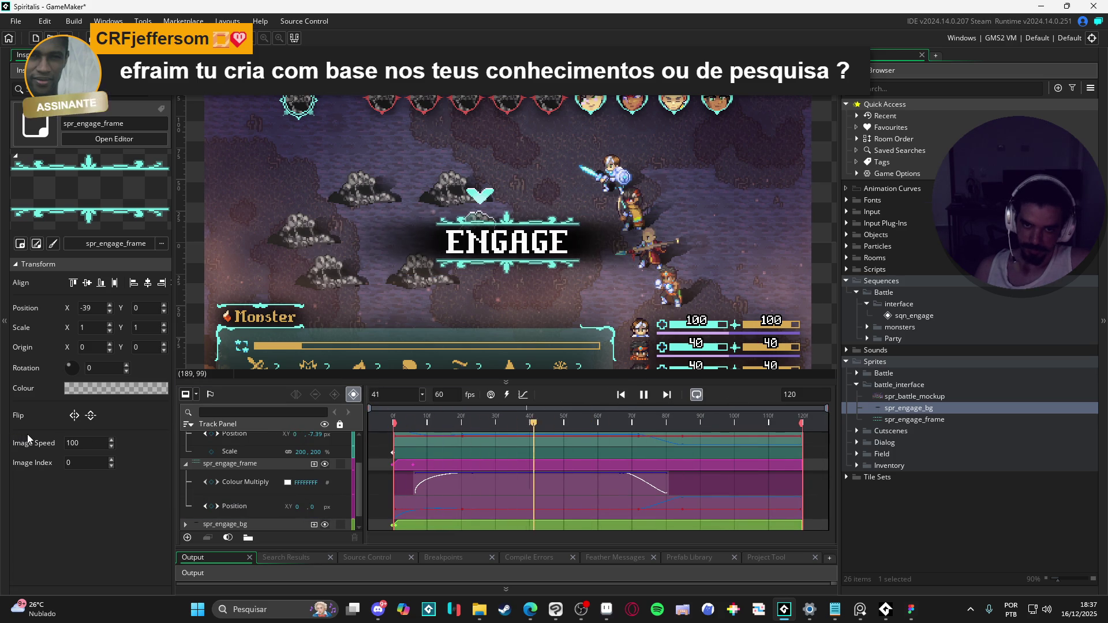
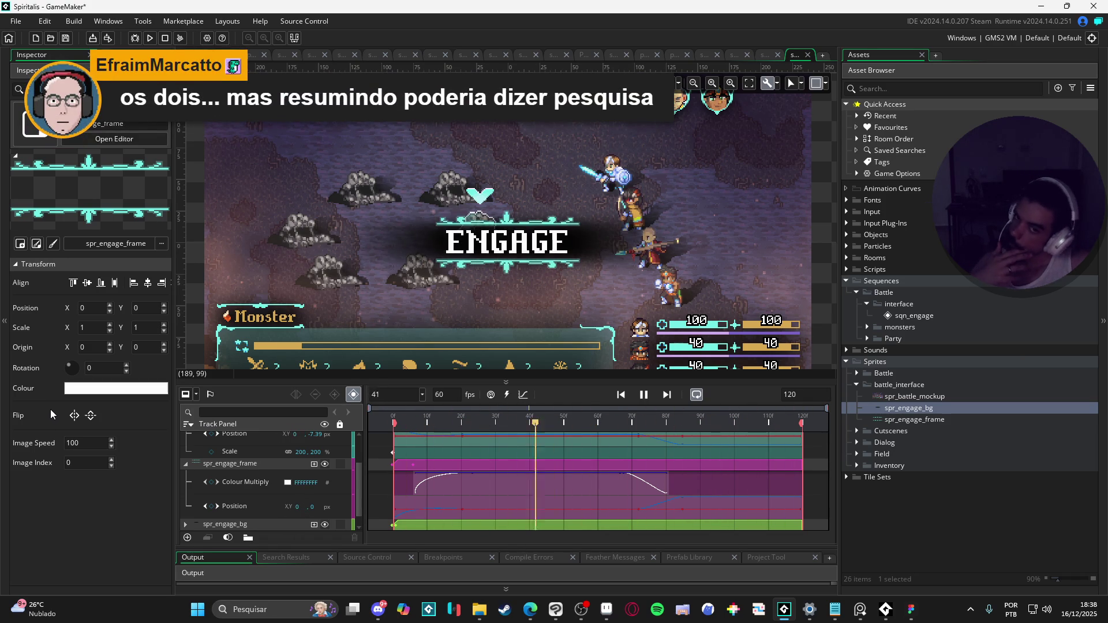
- Pause the sqn_engage preview, replay it from the head marker, then pause partway
left_click(646, 397)
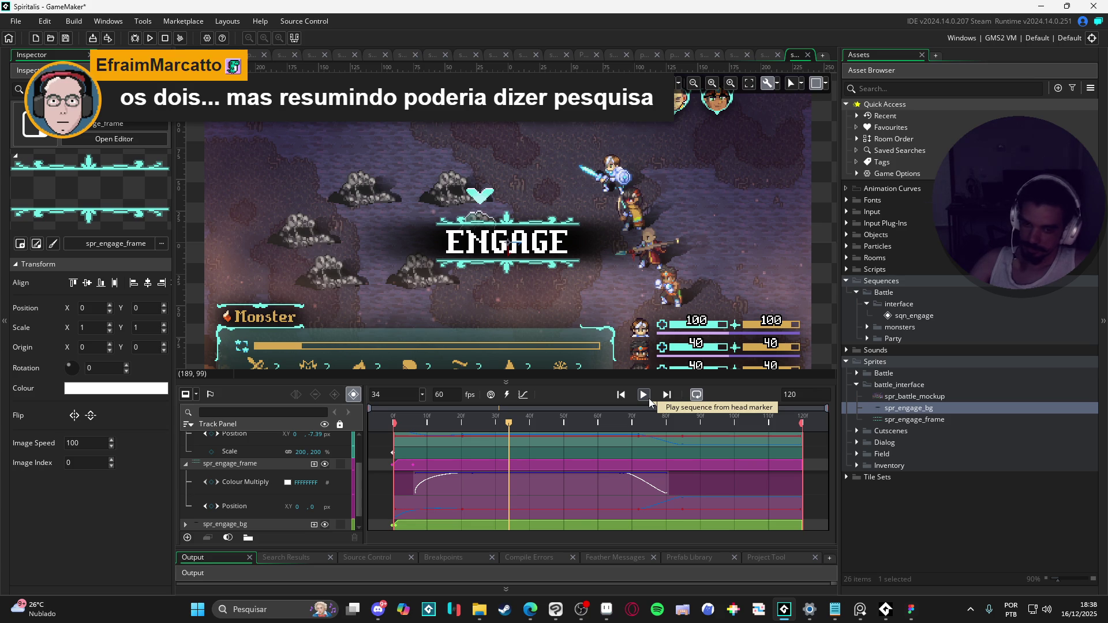
left_click(649, 397)
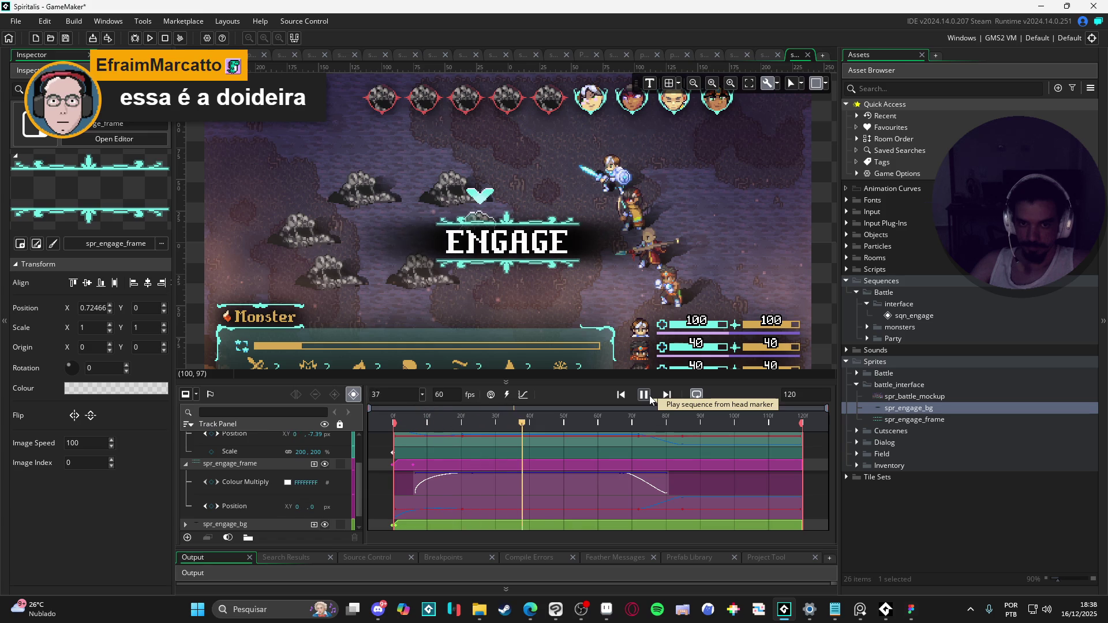
left_click(649, 397)
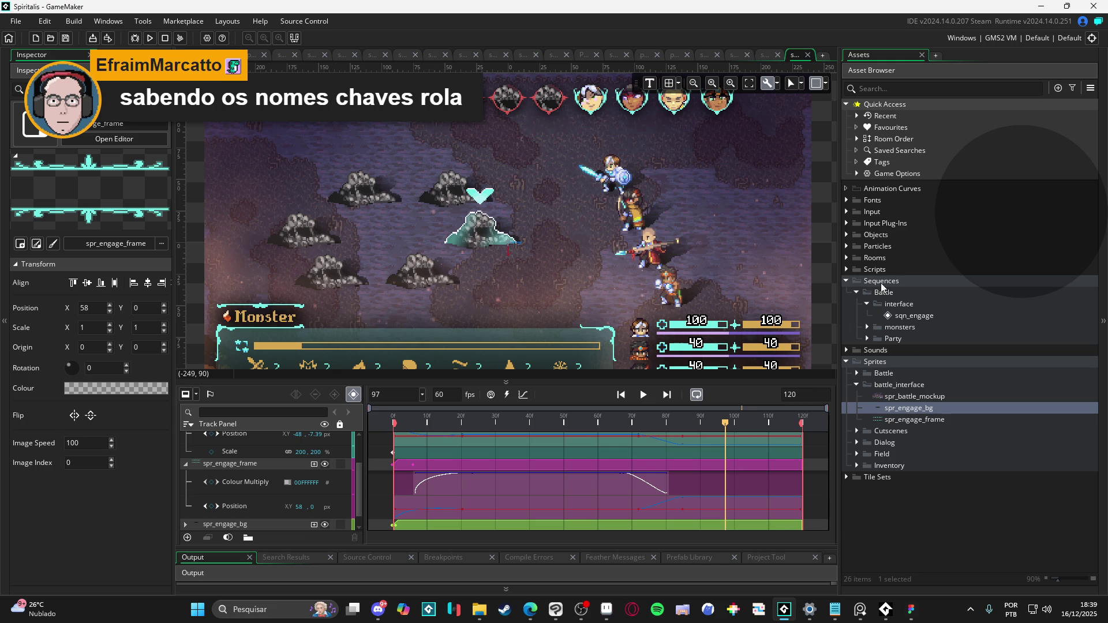
- Expand Particles > battle and preview part_abyssal_bubble through part_exploding_flares
left_click(847, 247)
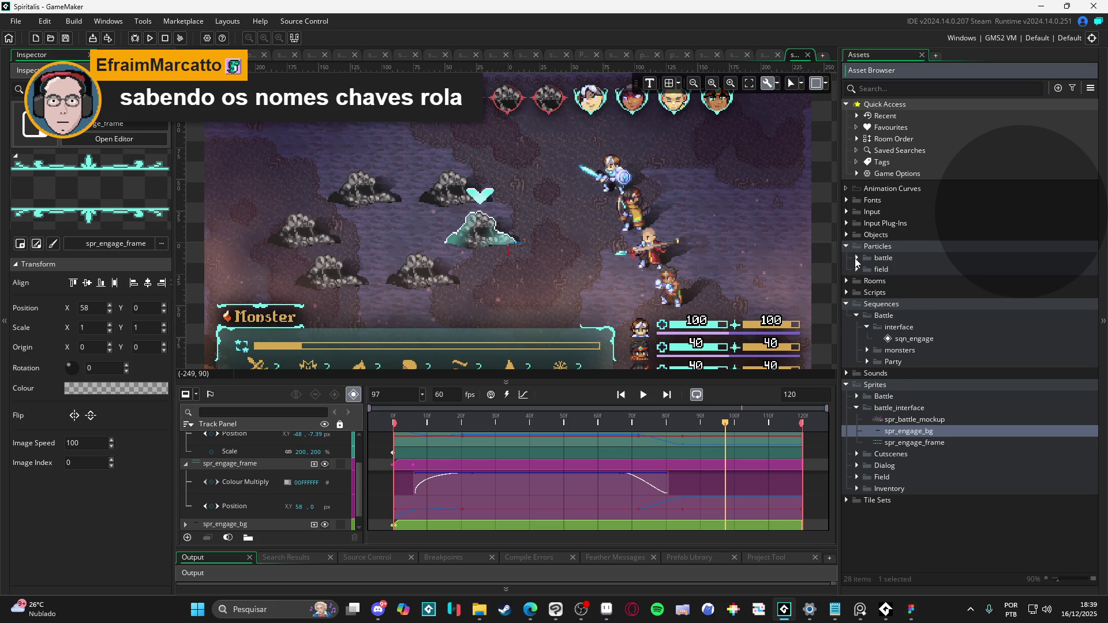
left_click(857, 259)
left_click(911, 282)
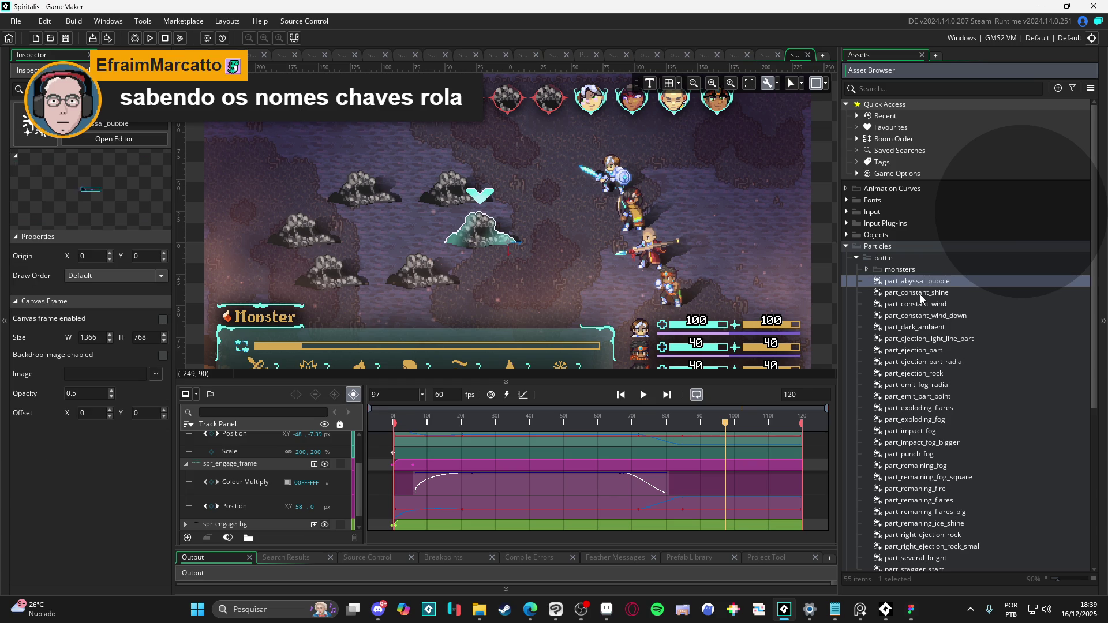
left_click(921, 296)
left_click(930, 306)
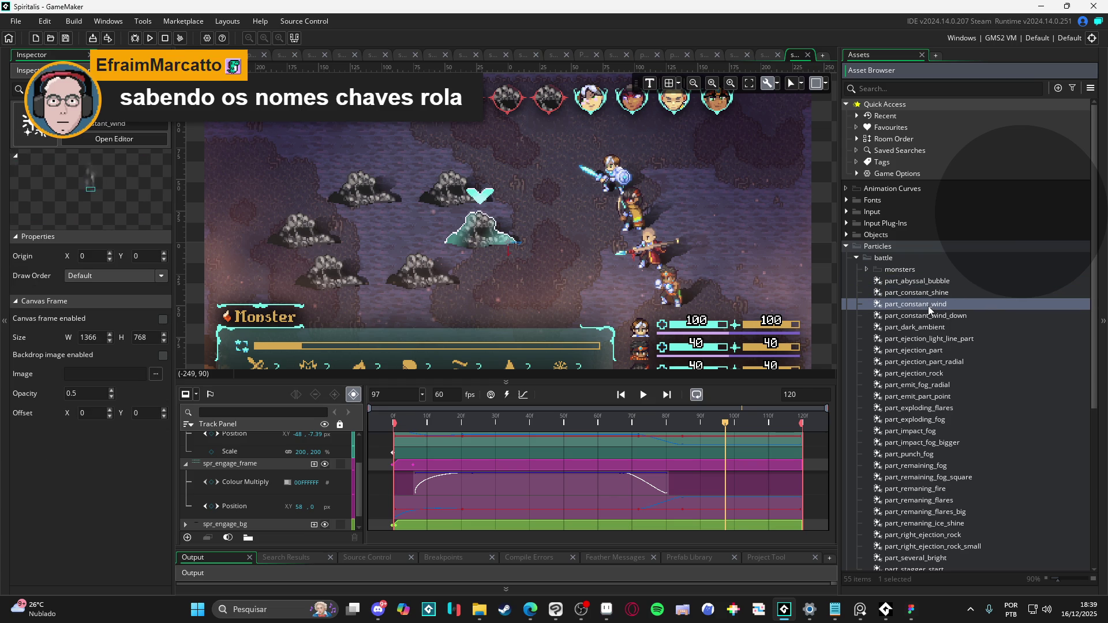
left_click(930, 316)
left_click(932, 329)
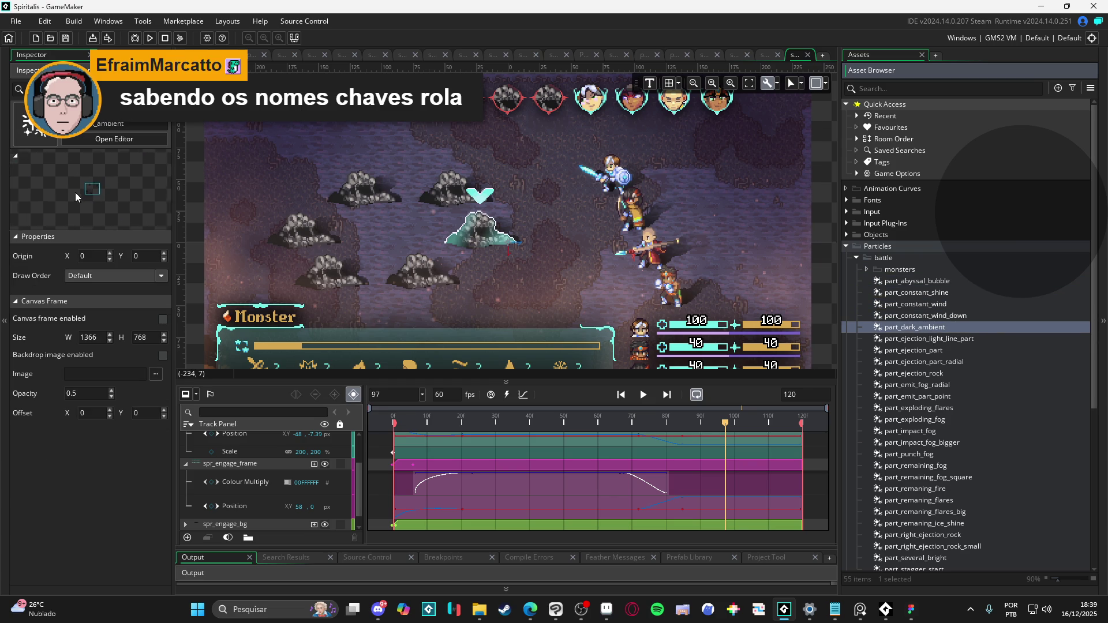
left_click(908, 339)
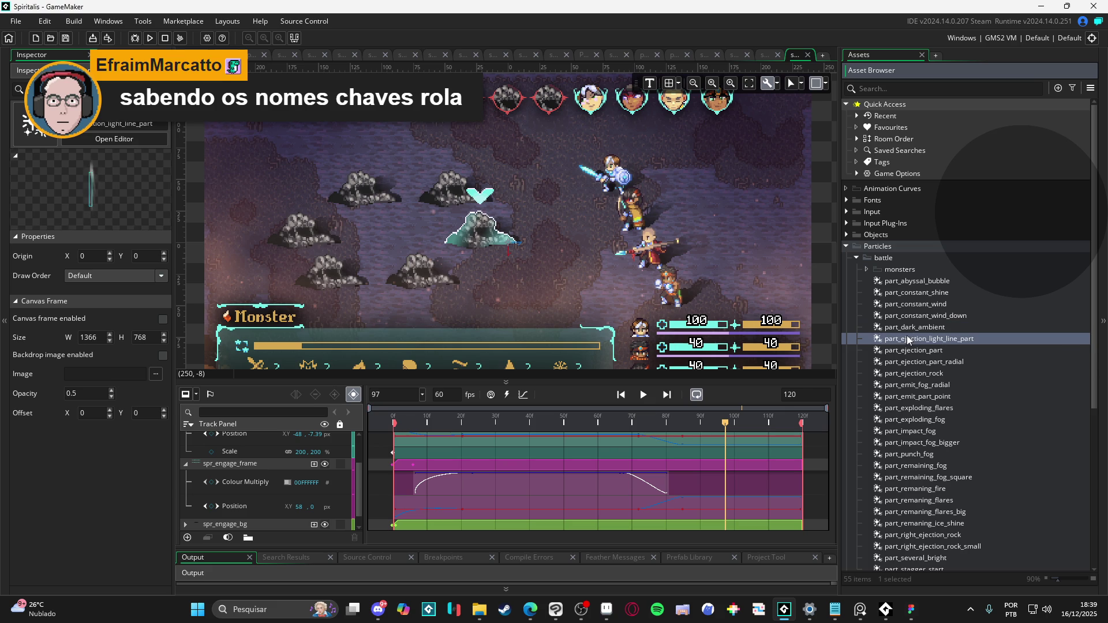
left_click(903, 351)
left_click(898, 365)
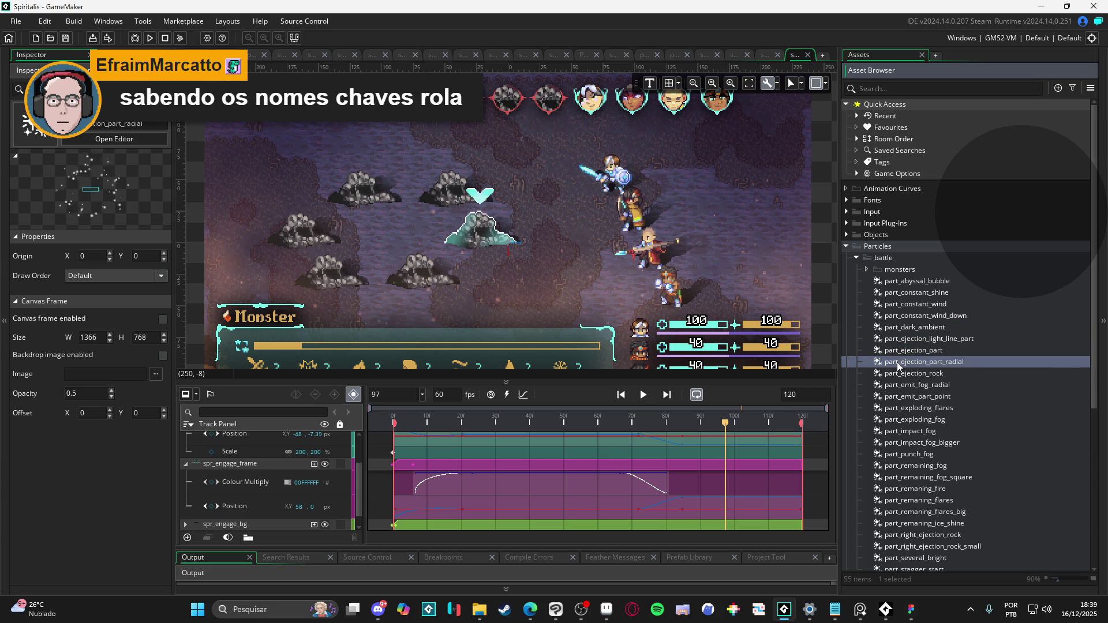
left_click(908, 374)
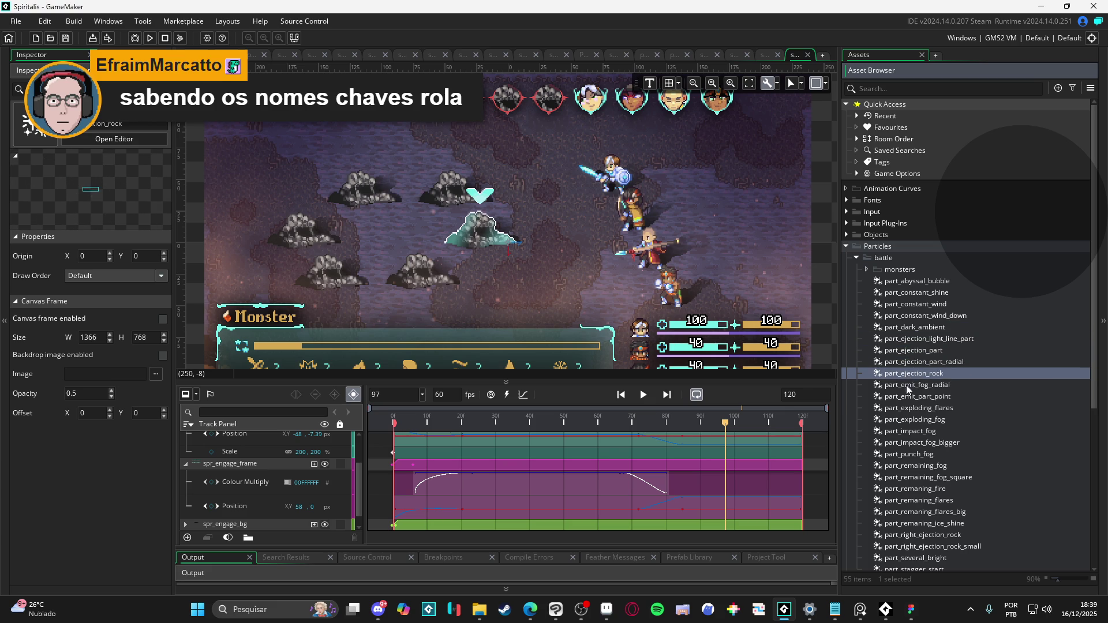
left_click(908, 386)
left_click(906, 408)
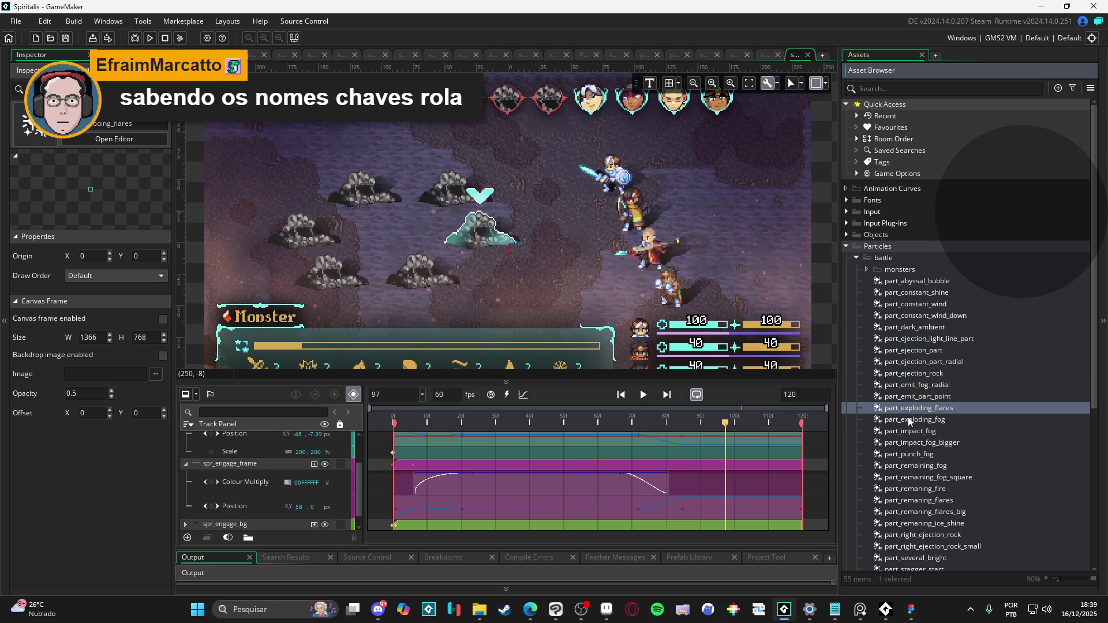
- Preview the fog, fire, big flares, ice shine and right ejection rock particle systems
left_click(911, 420)
left_click(911, 432)
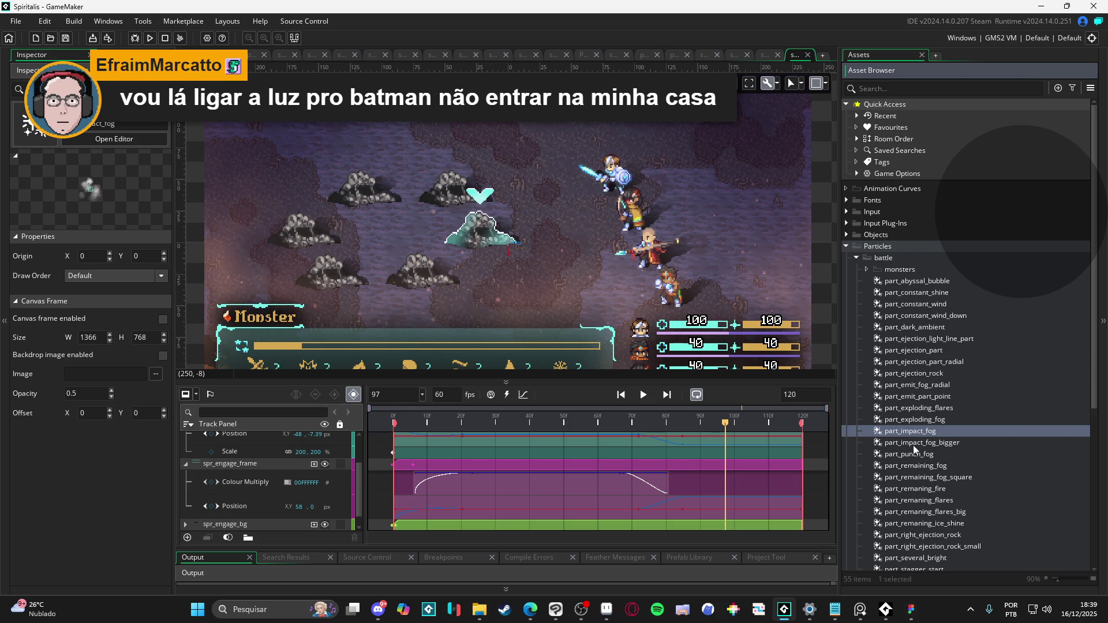
left_click(916, 445)
left_click(922, 465)
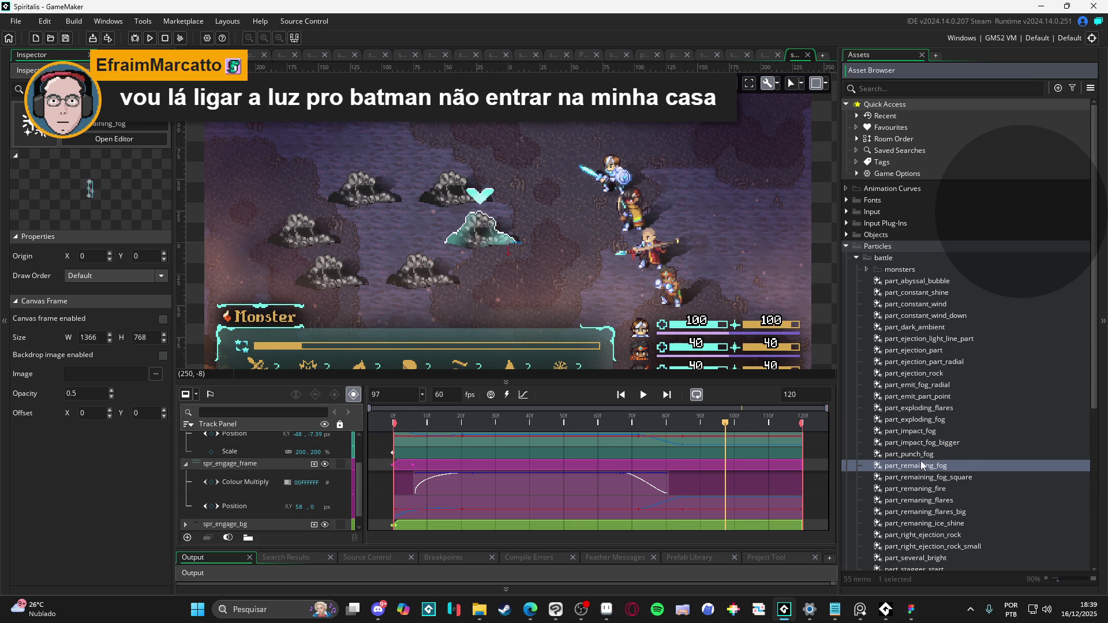
left_click(924, 478)
left_click(926, 489)
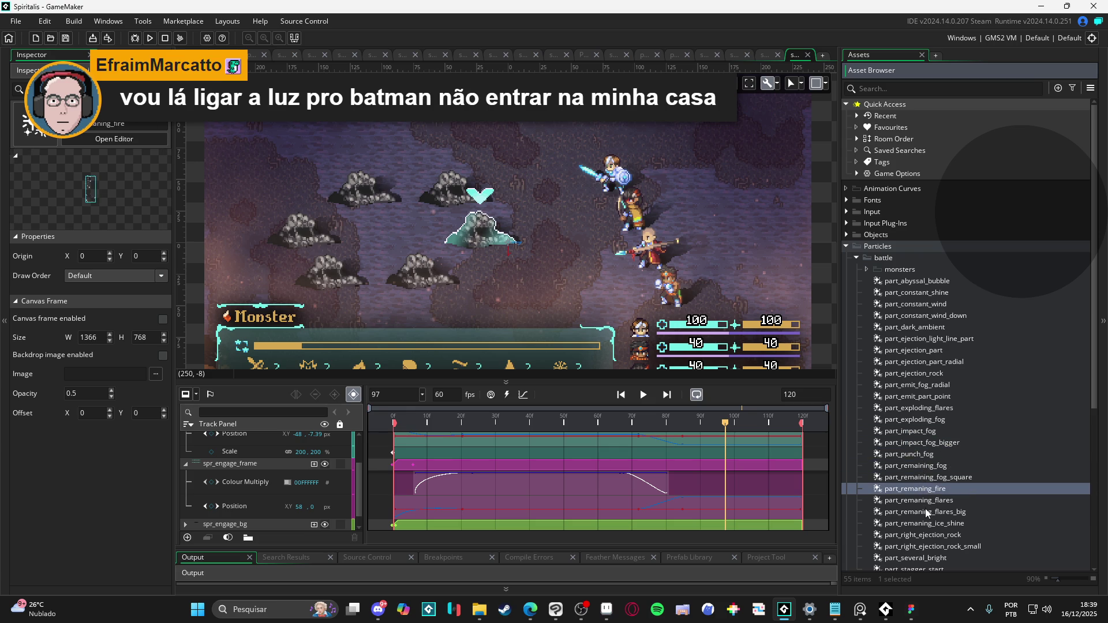
left_click(931, 512)
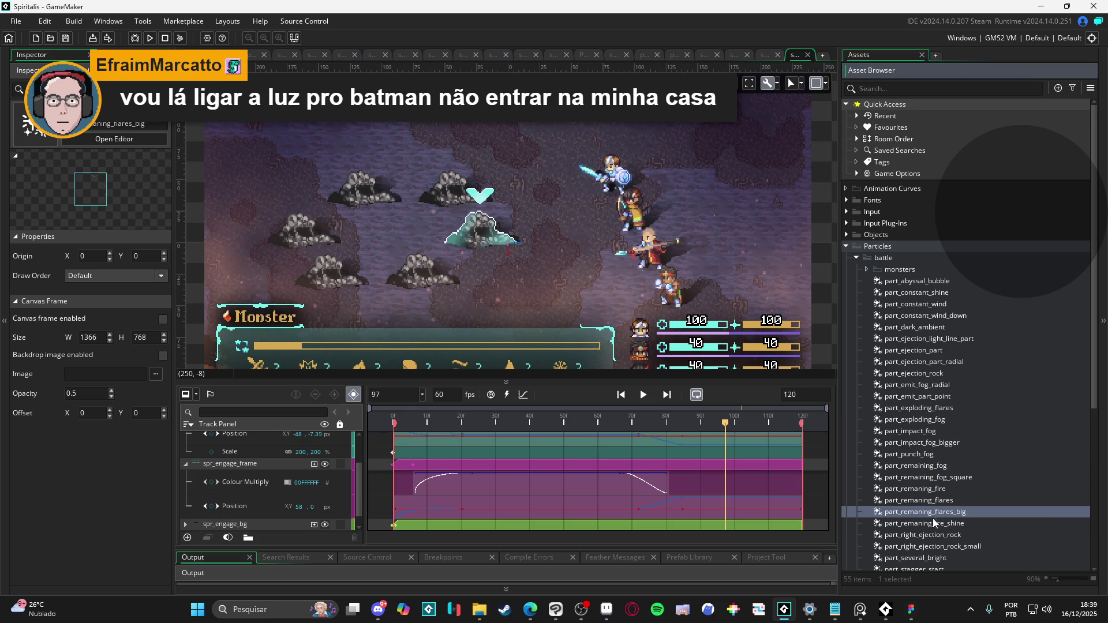
left_click(935, 523)
left_click(937, 536)
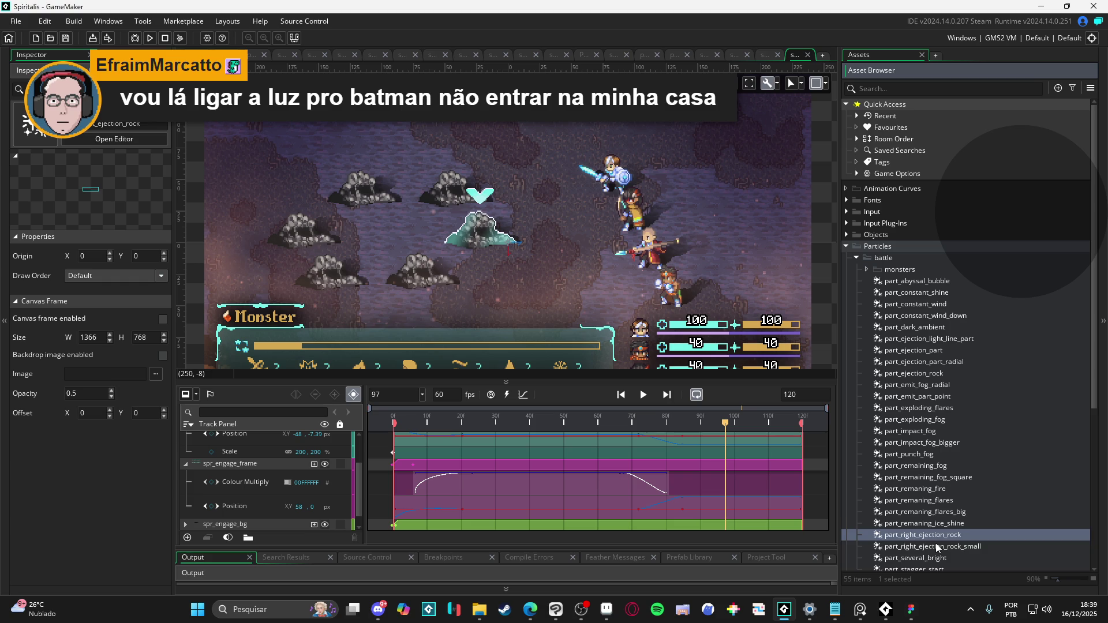
left_click(937, 547)
- Compare part_several_bright with part_stagger_start and settle on part_stagger_start
scroll(936, 537, "down", 2)
left_click(934, 512)
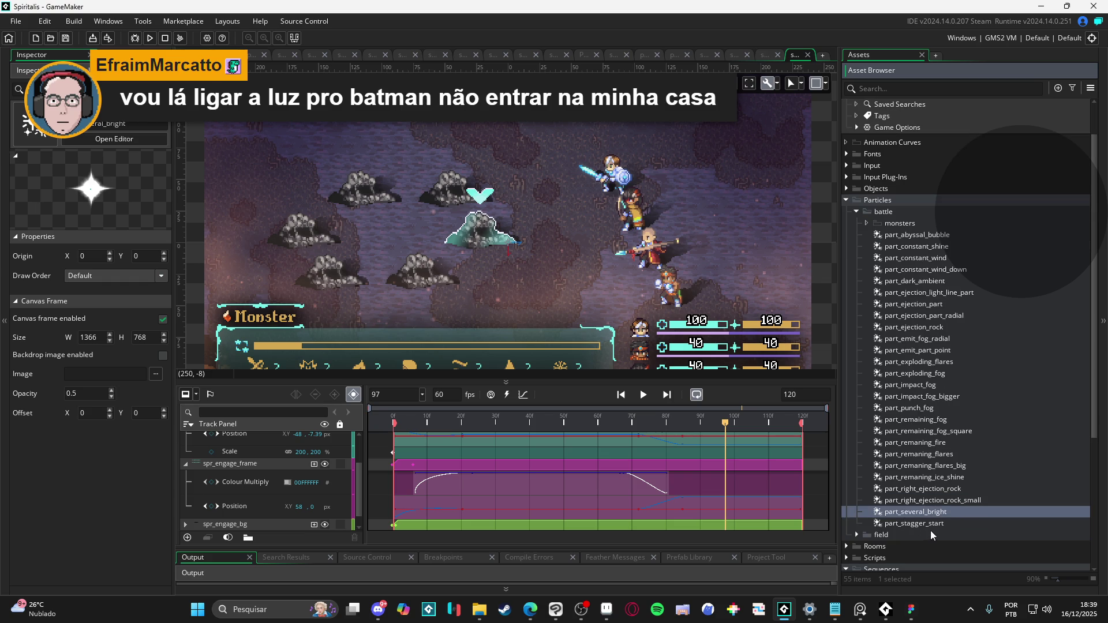
left_click(931, 524)
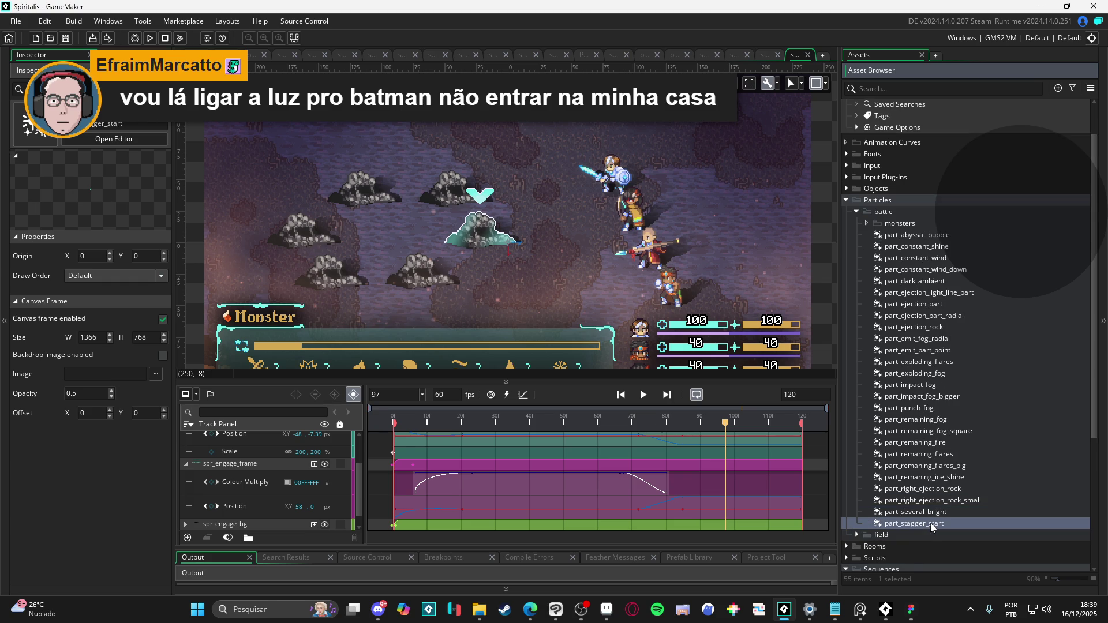
left_click(923, 508)
left_click(923, 523)
left_click(922, 509)
left_click(924, 530)
left_click(923, 524)
left_click(924, 524)
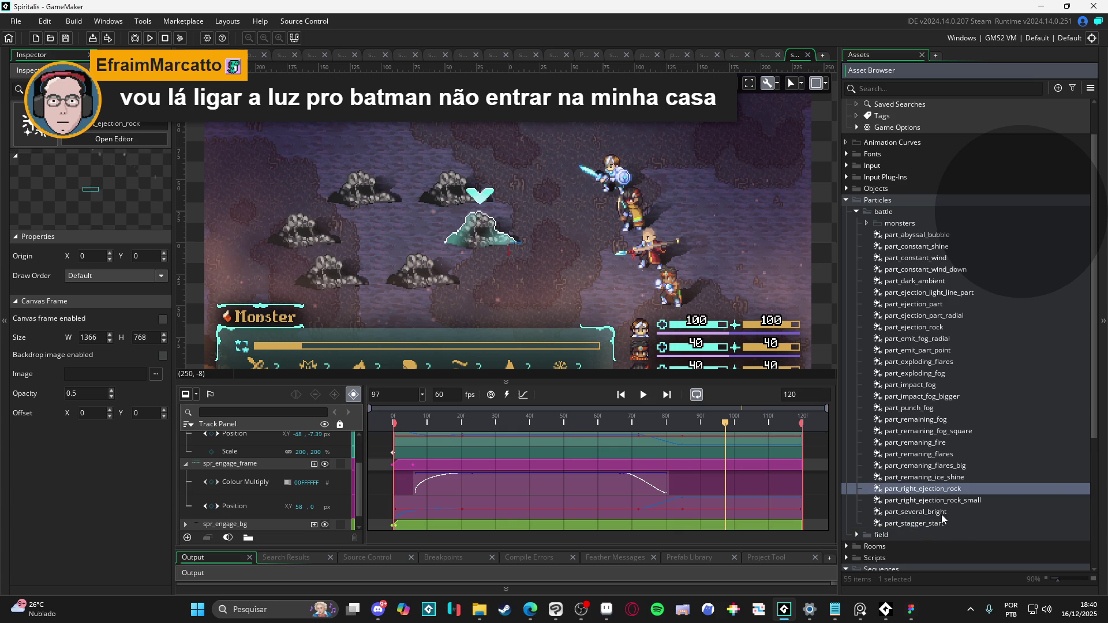
- Add part_stagger_start to the sequence with its clip starting near frame 10, and preview it
mouse_move(960, 527)
left_mouse_down()
mouse_move(479, 224)
mouse_move(510, 247)
left_mouse_up()
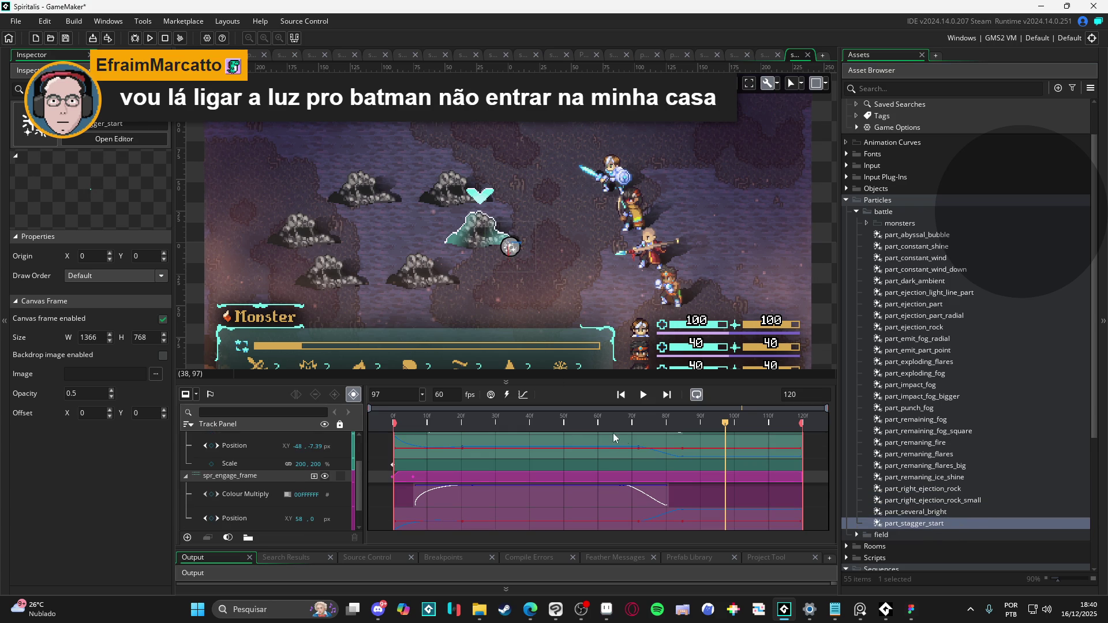
scroll(651, 458, "up", 2)
left_click_drag(745, 438, 446, 439)
key("space")
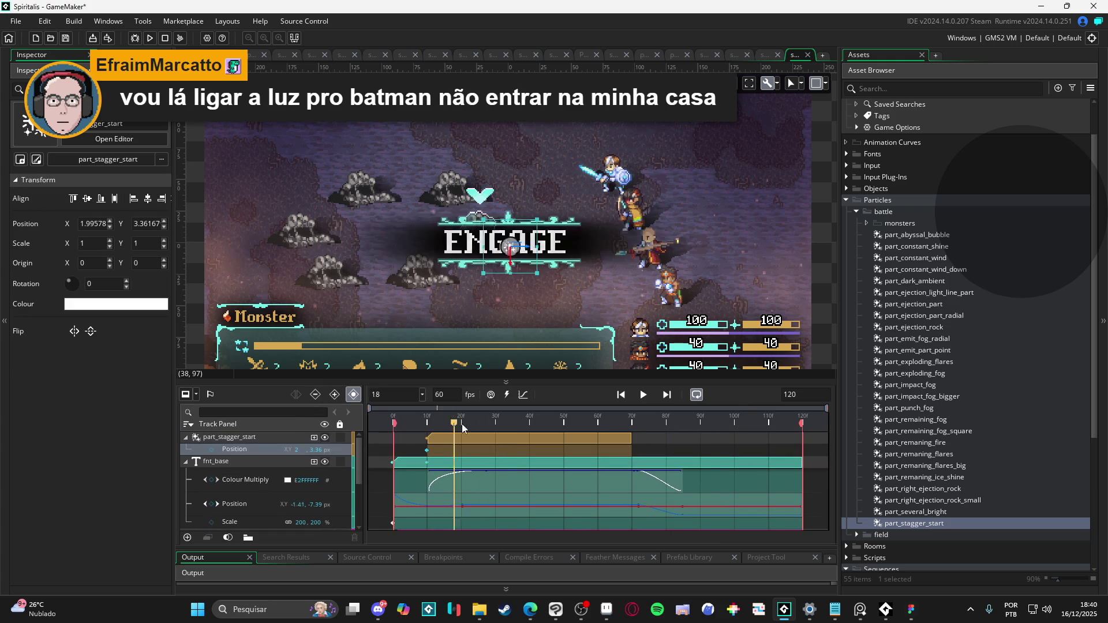
key("space")
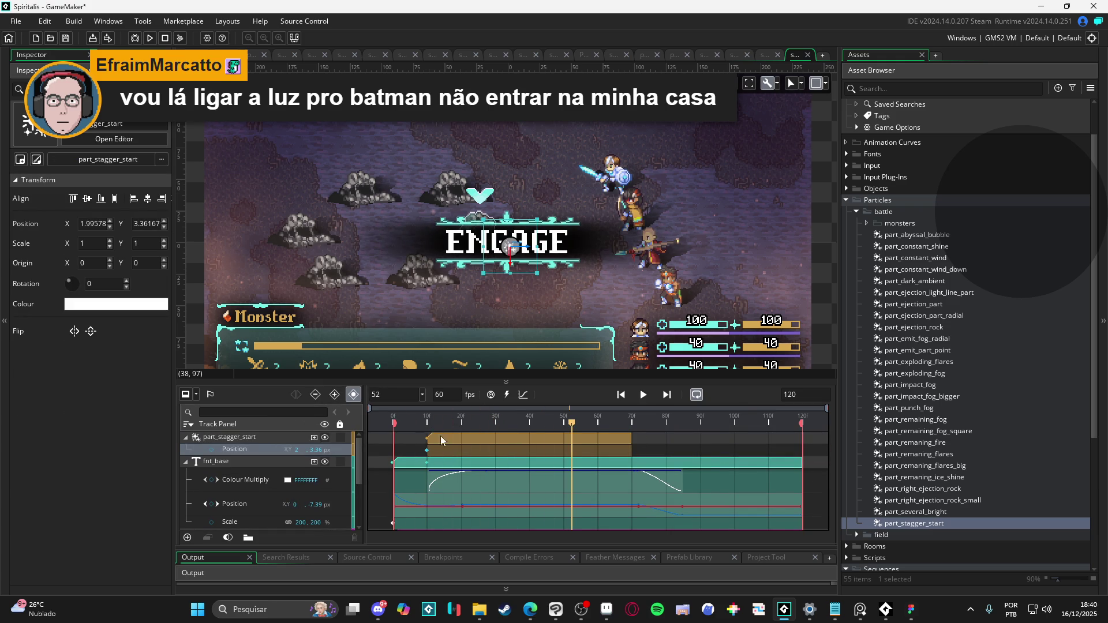
- Move the part_stagger_start clip to start at frame 1 and replay the sequence
left_click_drag(466, 439, 434, 438)
key("space")
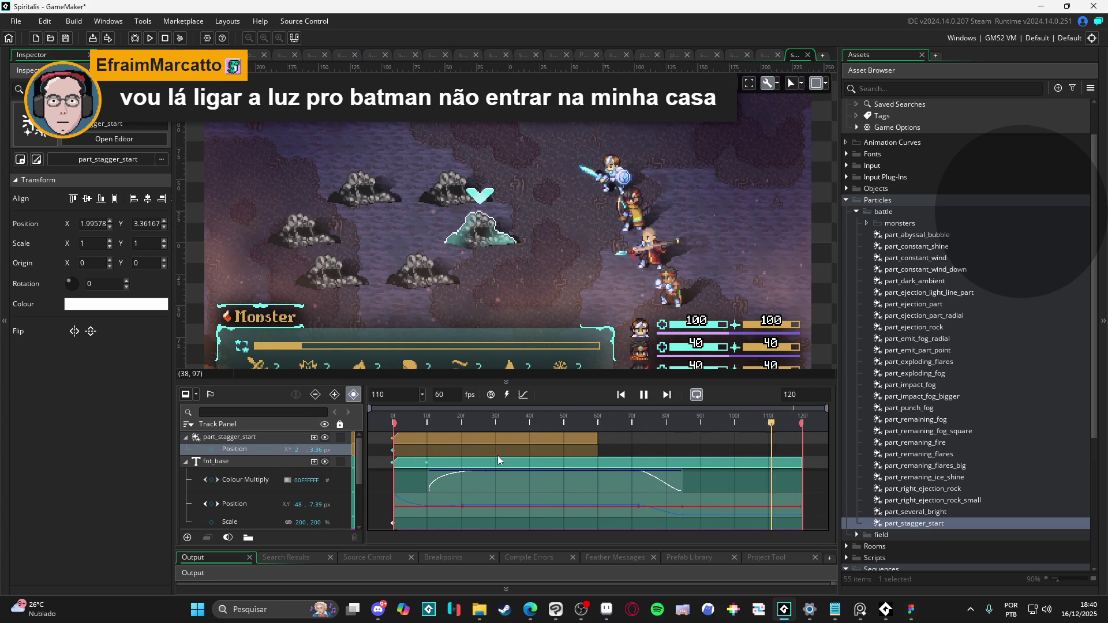
key("space")
- Delete the part_stagger_start clip and replay the sequence without it
key("Delete")
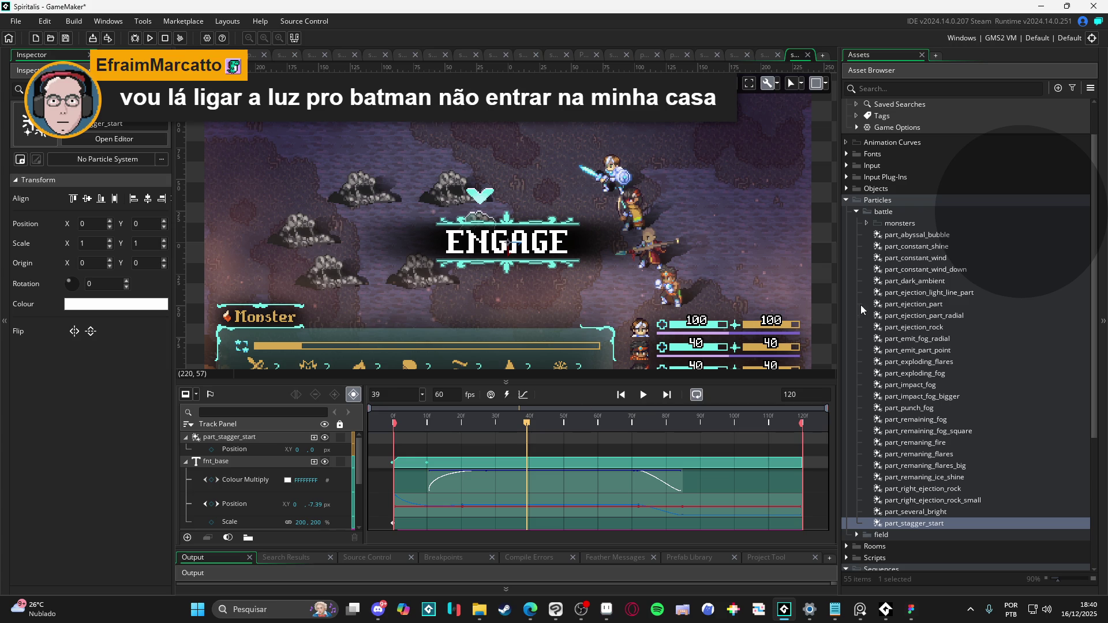
key("space")
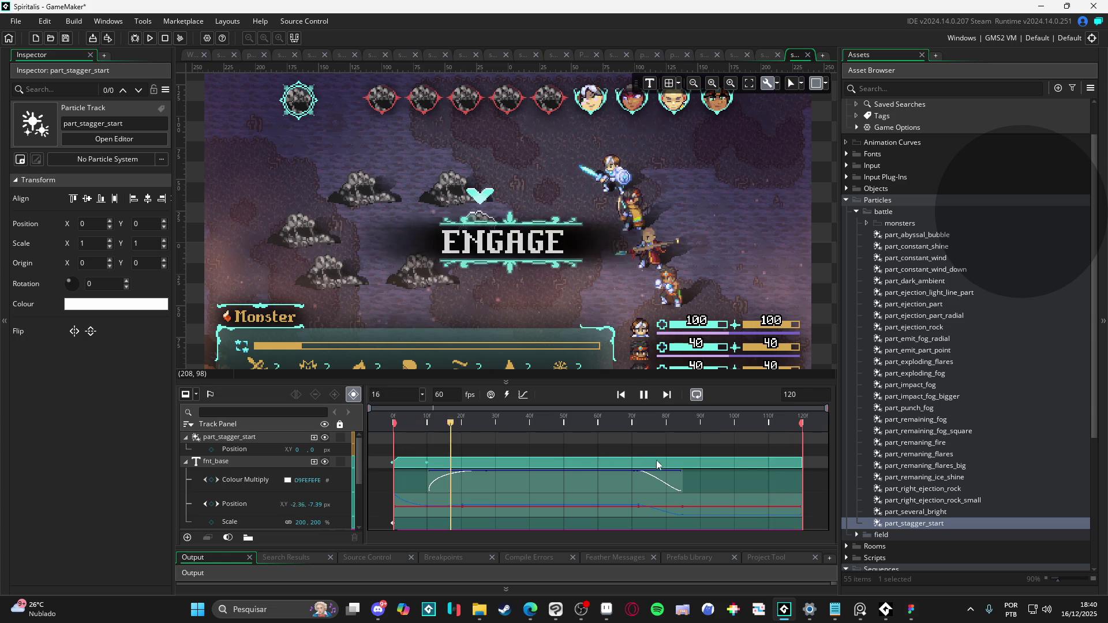
key("space")
- Add part_remaning_flares_big to the sequence as a new track
left_click(954, 456)
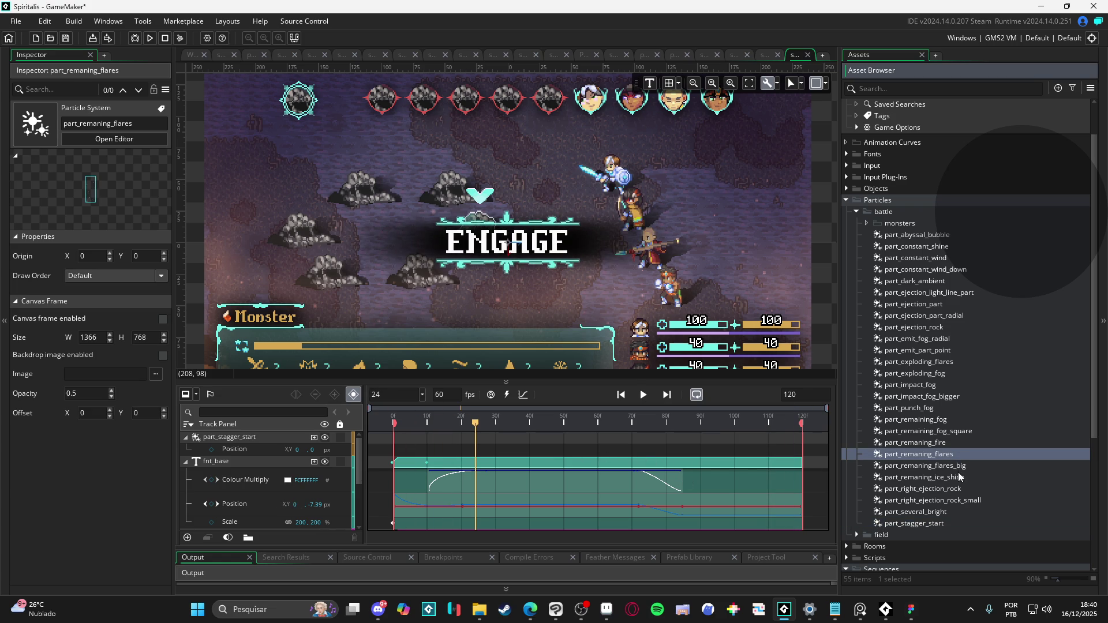
left_click(954, 455)
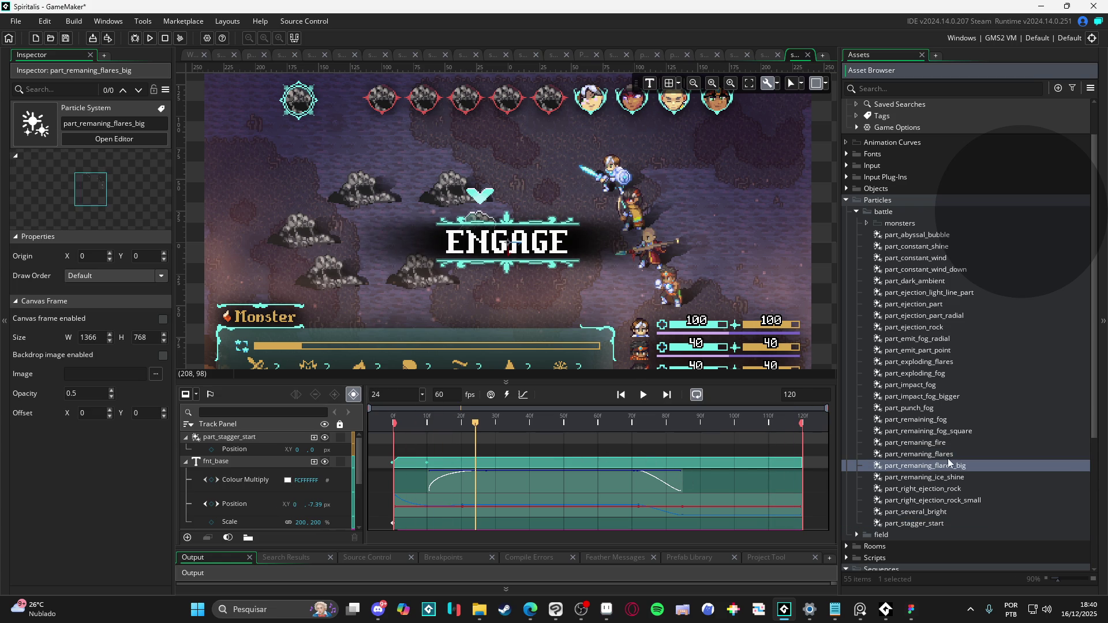
left_click(948, 459)
left_click(961, 478)
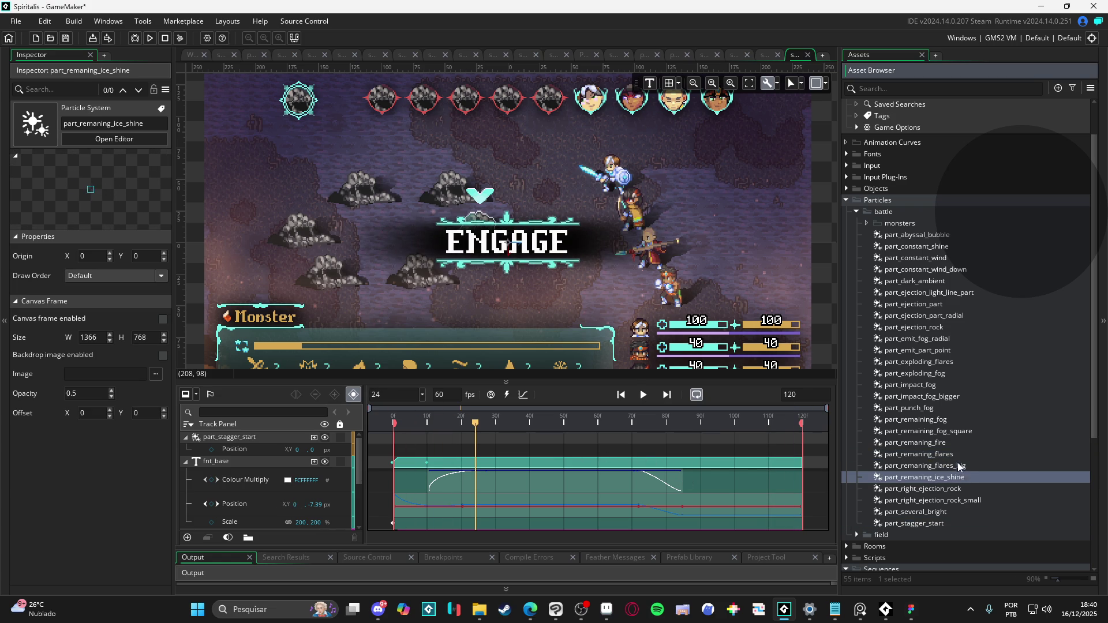
left_click(958, 465)
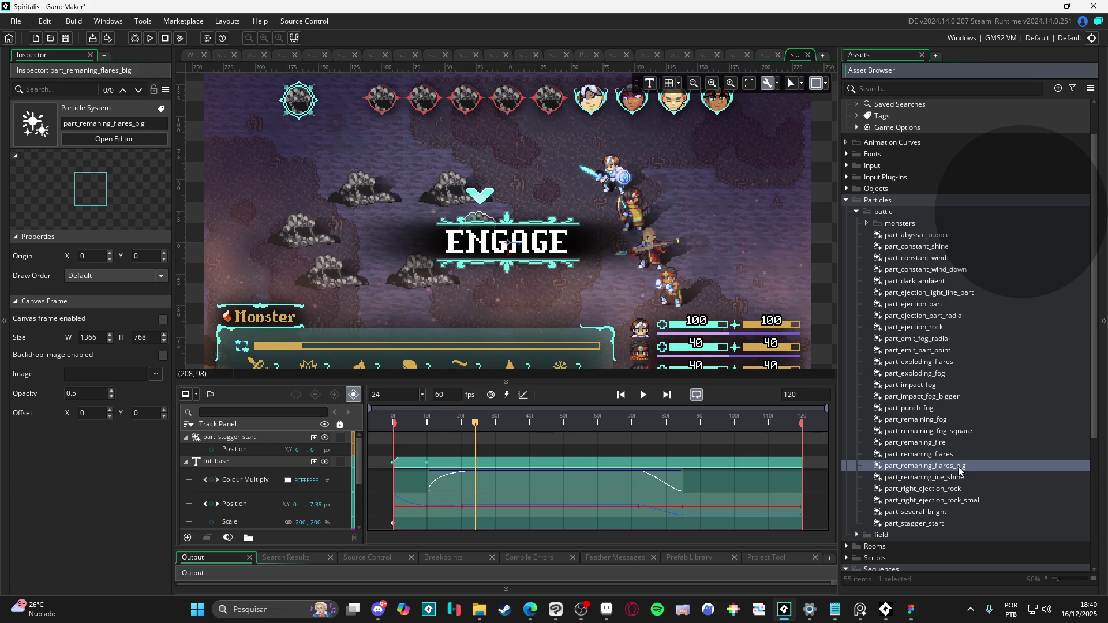
left_click_drag(584, 304, 511, 244)
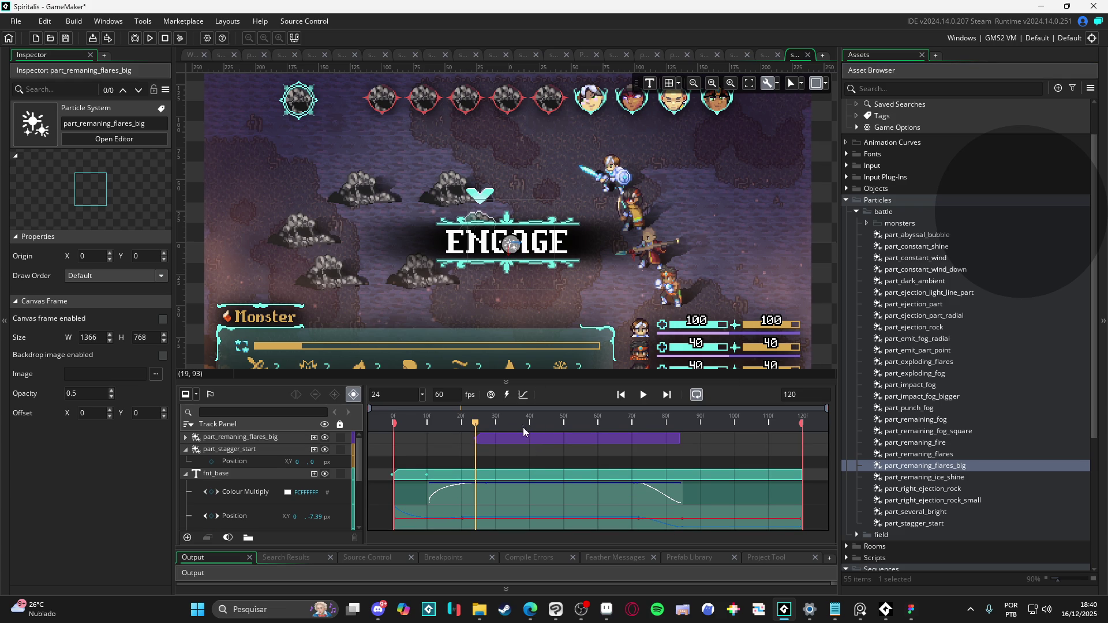
- Set the flares clip to run from frame 51 to near the end and preview it
mouse_move(524, 432)
left_mouse_down()
mouse_move(618, 429)
mouse_move(564, 428)
mouse_move(681, 442)
left_mouse_up()
left_click_drag(770, 440, 797, 441)
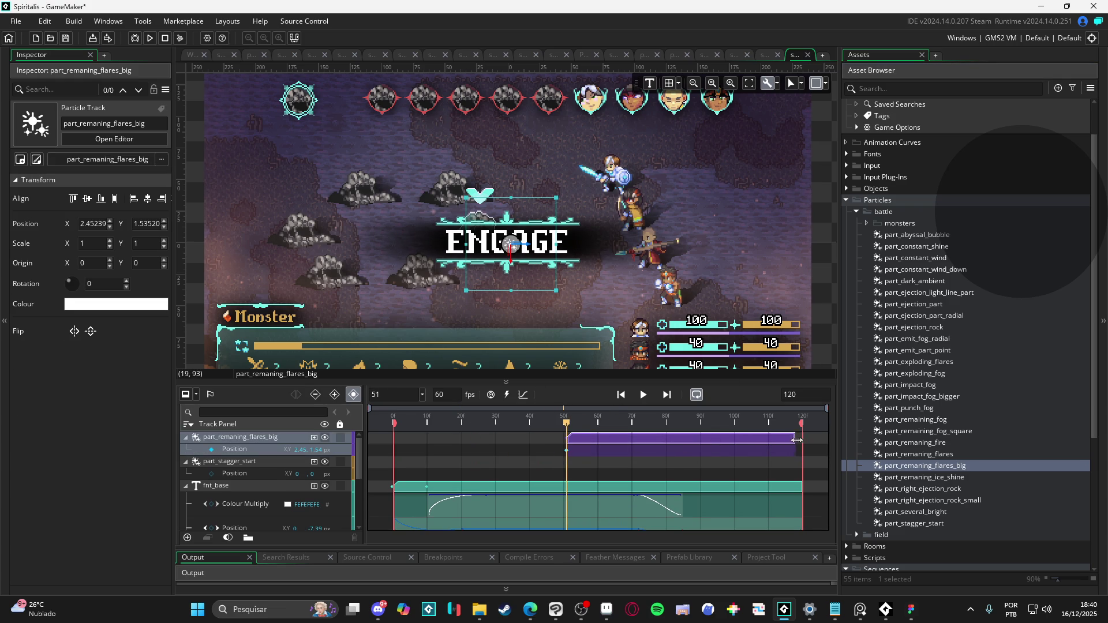
key("space")
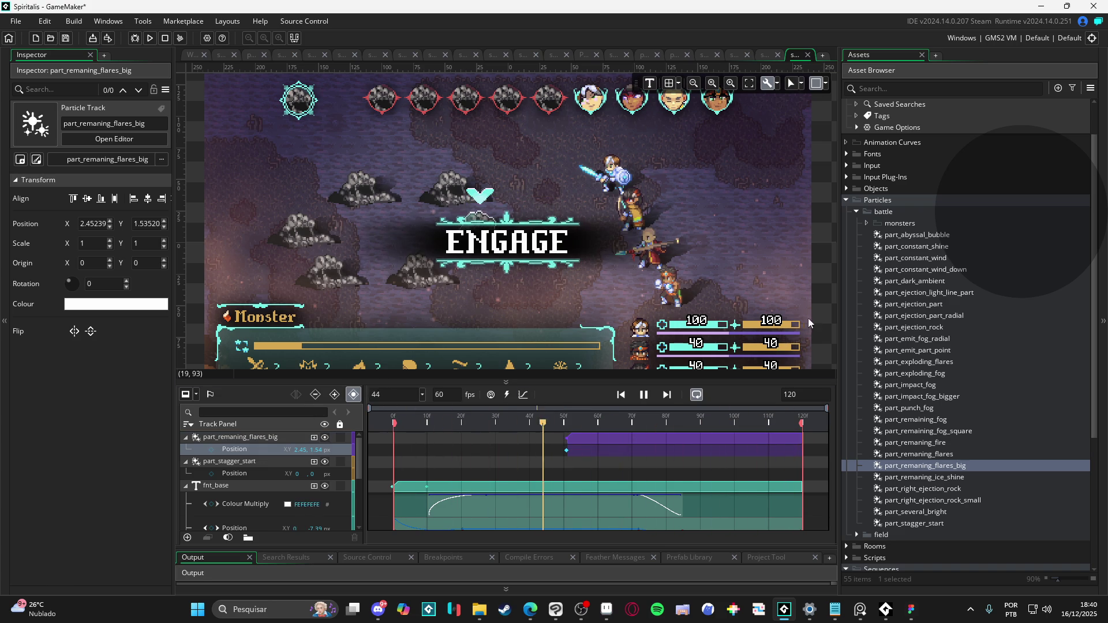
key("space")
key("space")
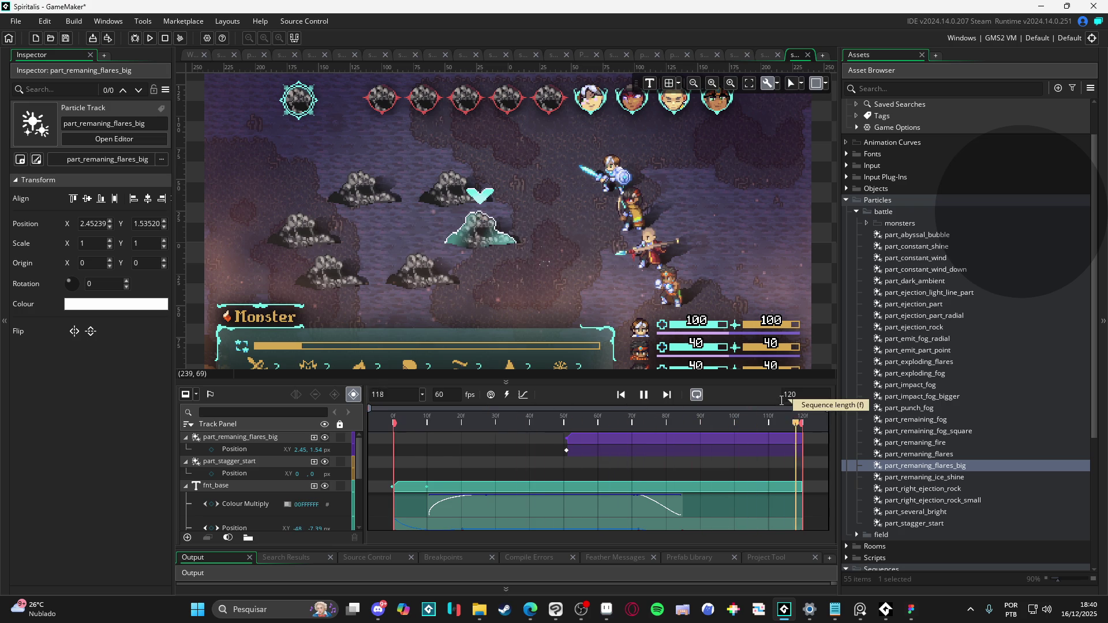
key("space")
- At frame 51, scale the flares emitter to about 164% and centre it on ENGAGE
left_click(616, 445)
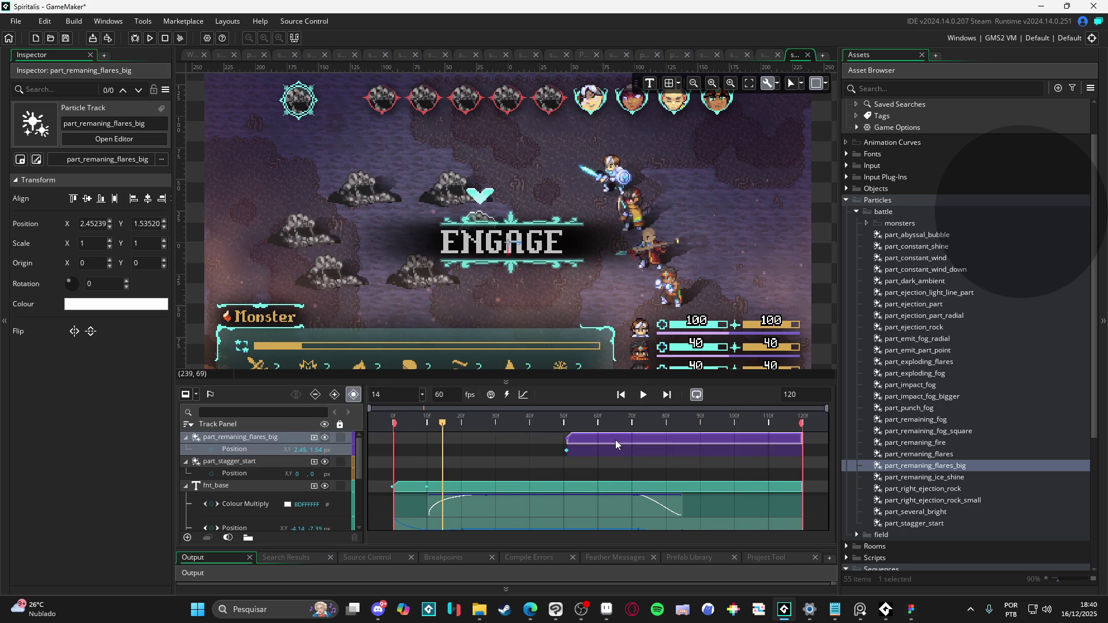
left_click(566, 420)
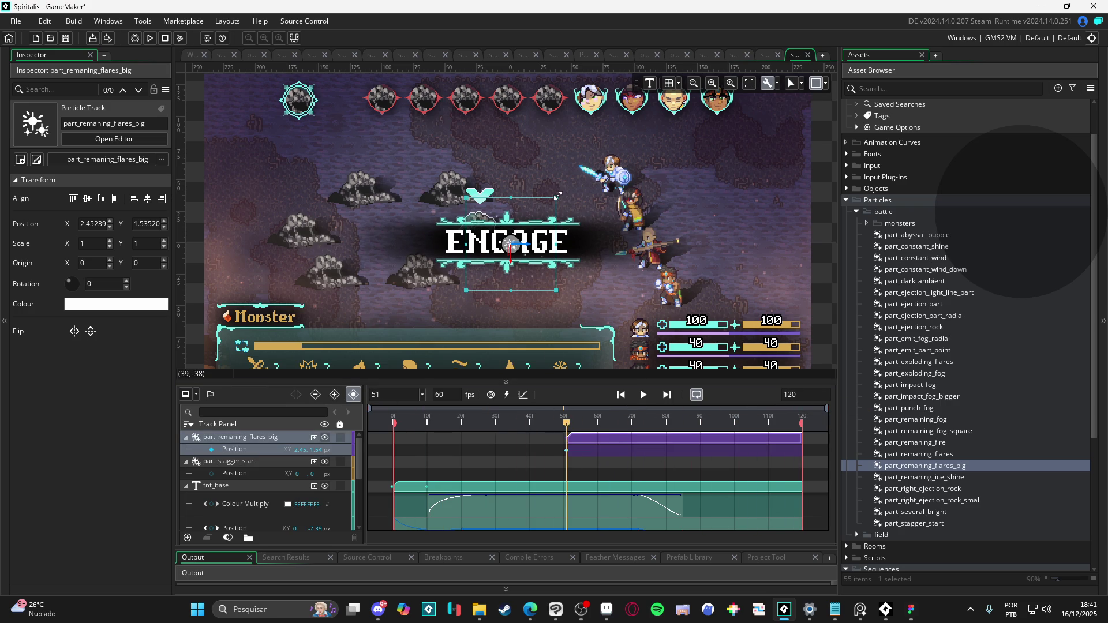
left_click_drag(558, 195, 591, 157)
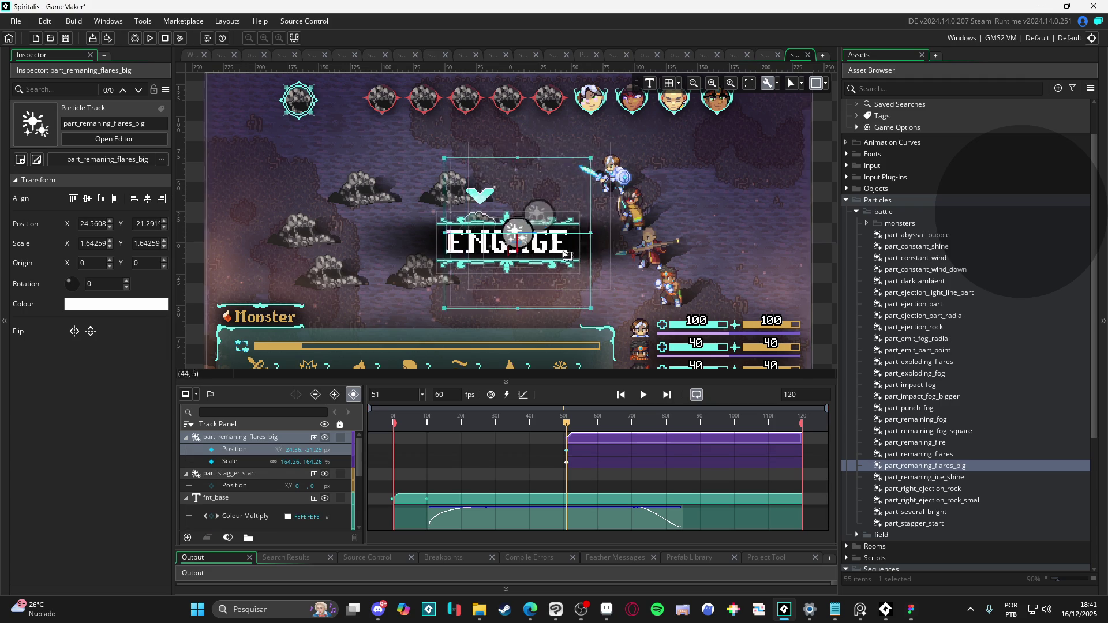
left_click_drag(566, 254, 560, 265)
left_click_drag(577, 426, 203, 424)
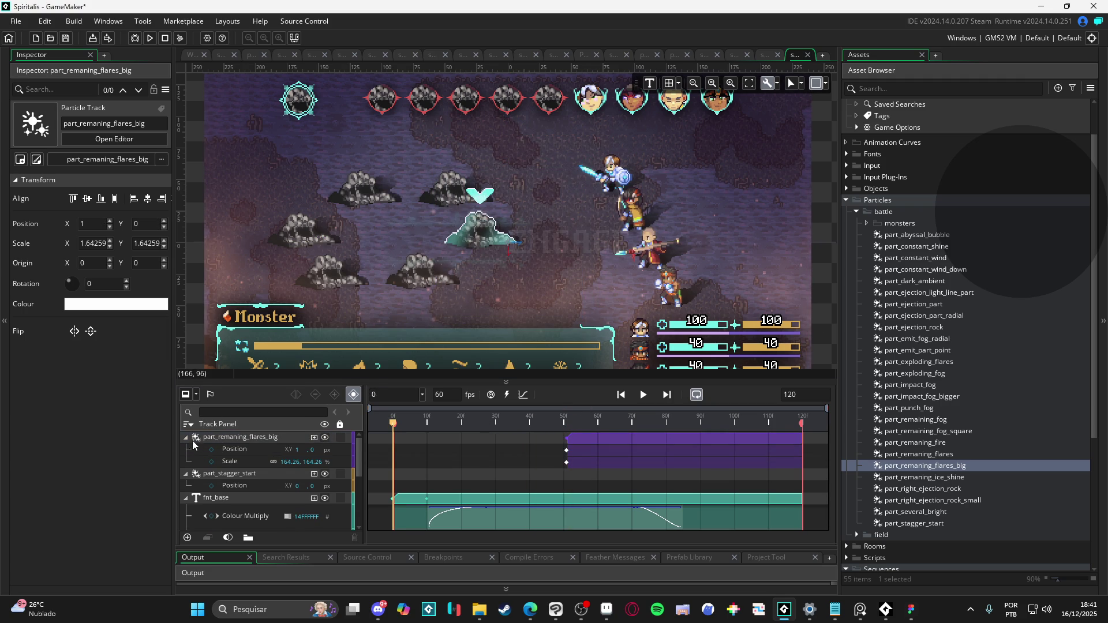
- Collapse the flares, stagger_start, fnt_base and spr_engage_frame tracks, then play the sequence to frame 59
left_click(186, 437)
left_click(186, 449)
left_click(186, 461)
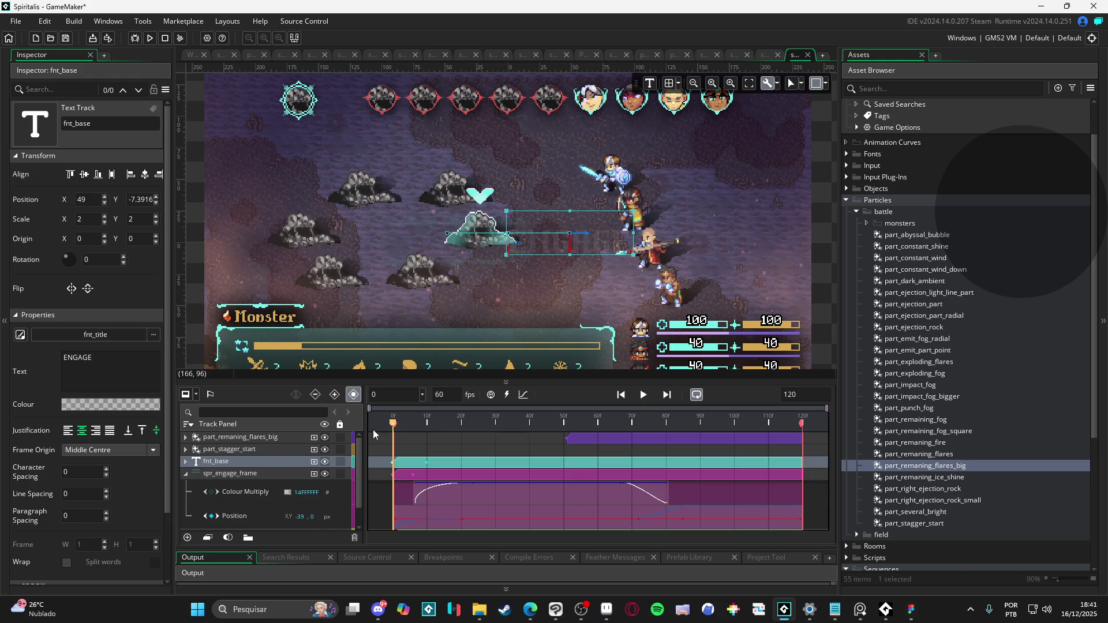
left_click(186, 473)
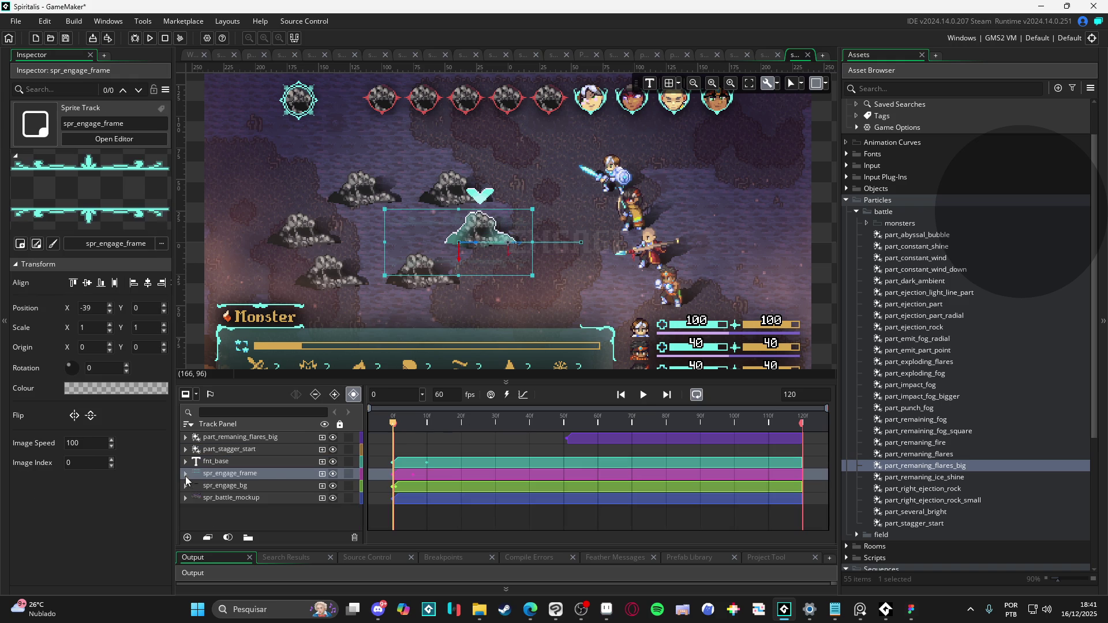
left_click(197, 323)
key("Return")
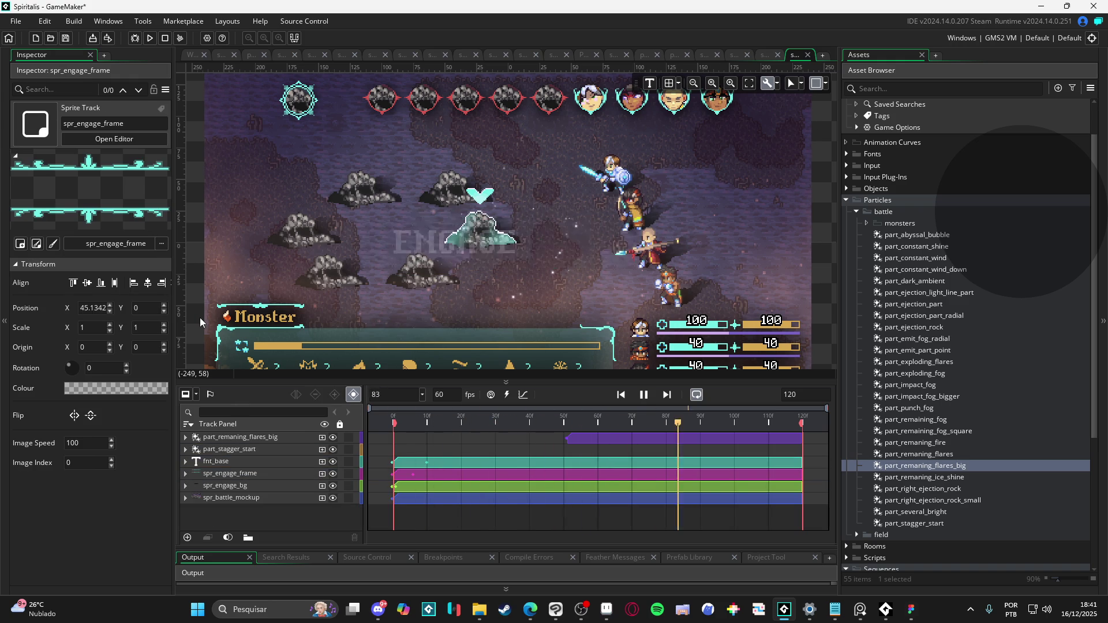
key("Return")
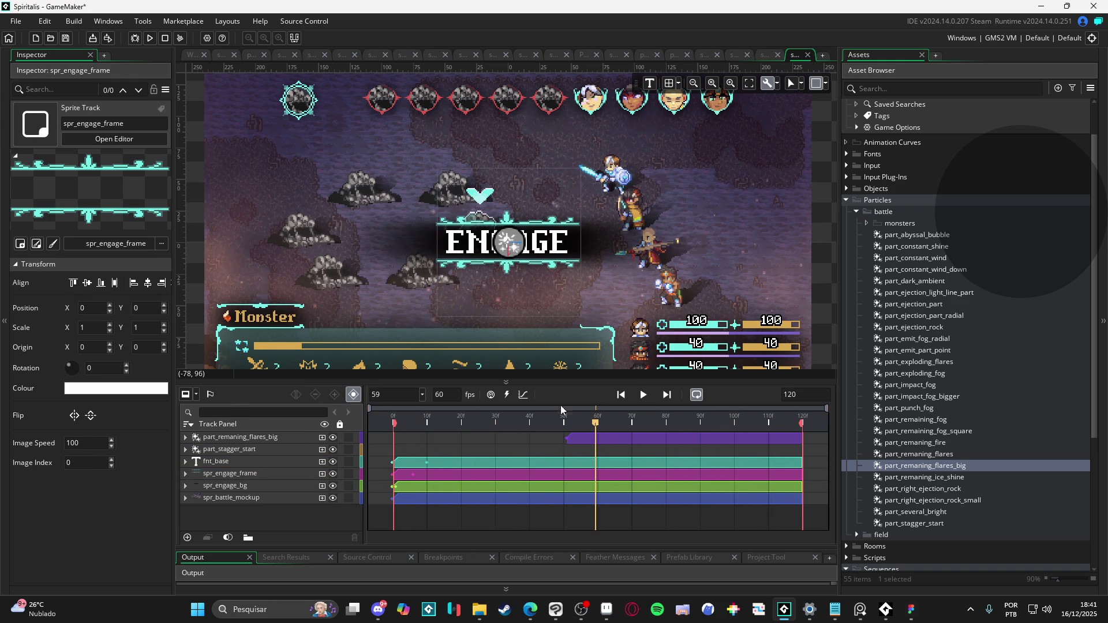
key("Return")
key("Return")
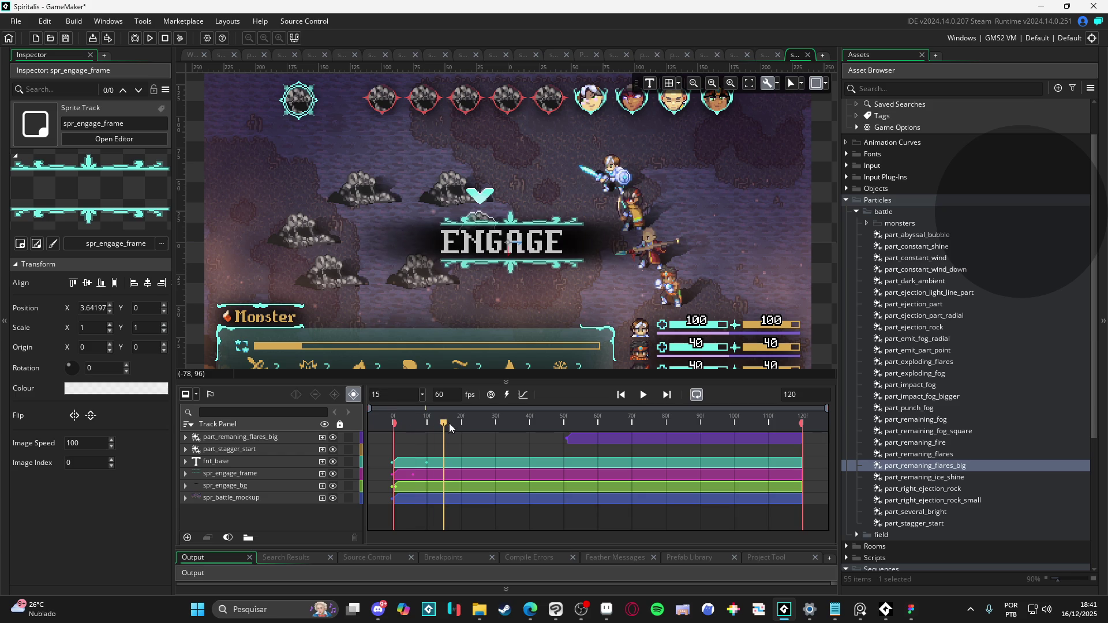
- Move the flares clip to start at frame 15, stretch it to near the end, and replay
left_click_drag(621, 441, 488, 439)
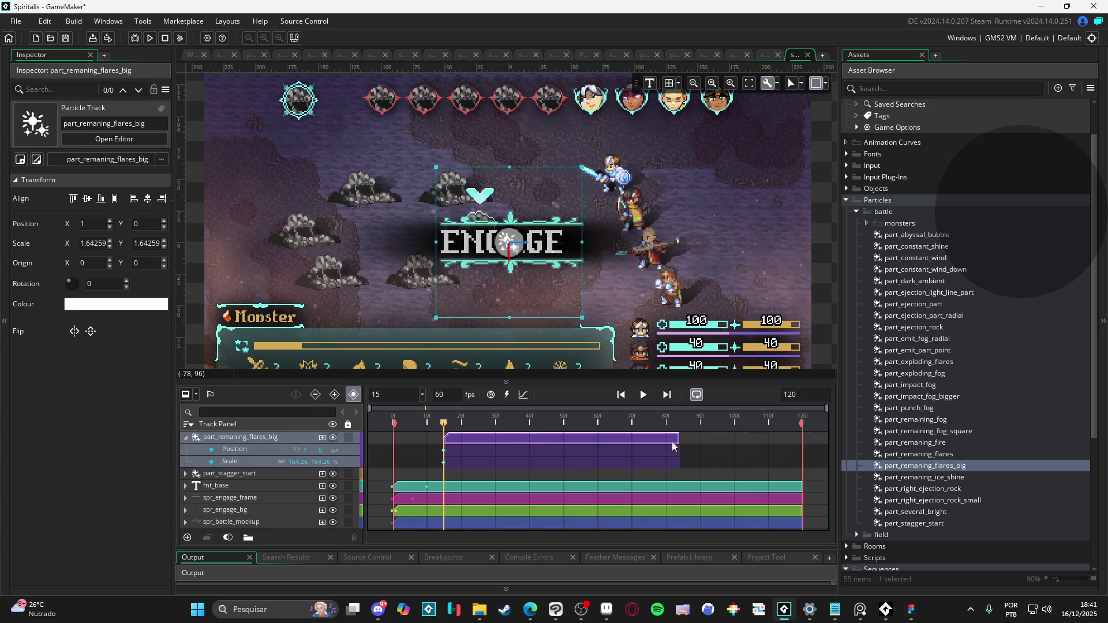
left_click_drag(678, 440, 801, 455)
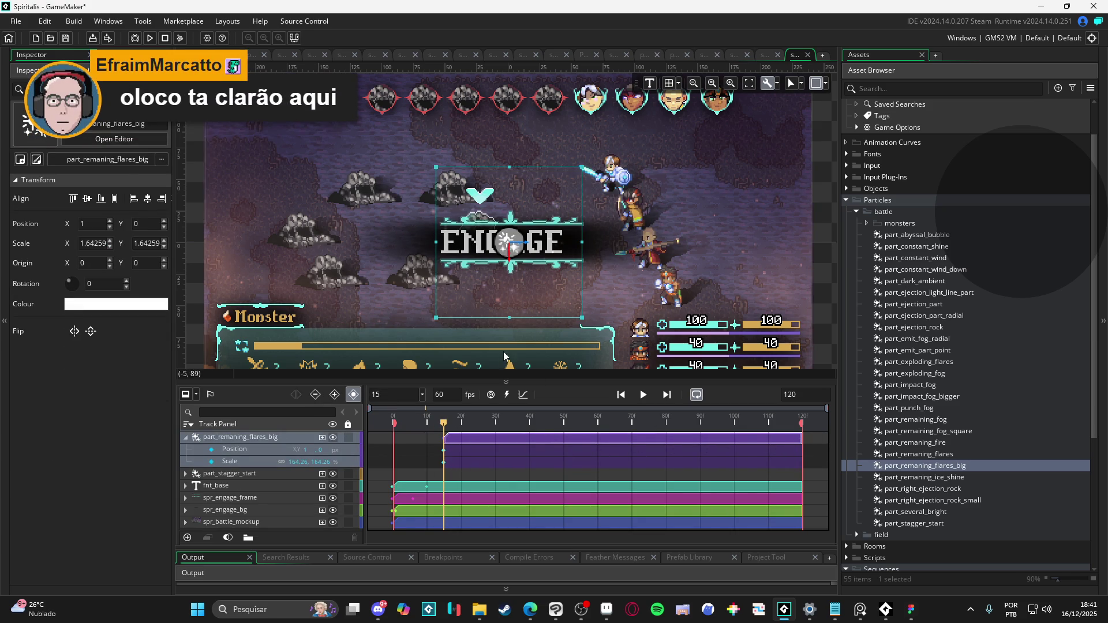
left_click(819, 300)
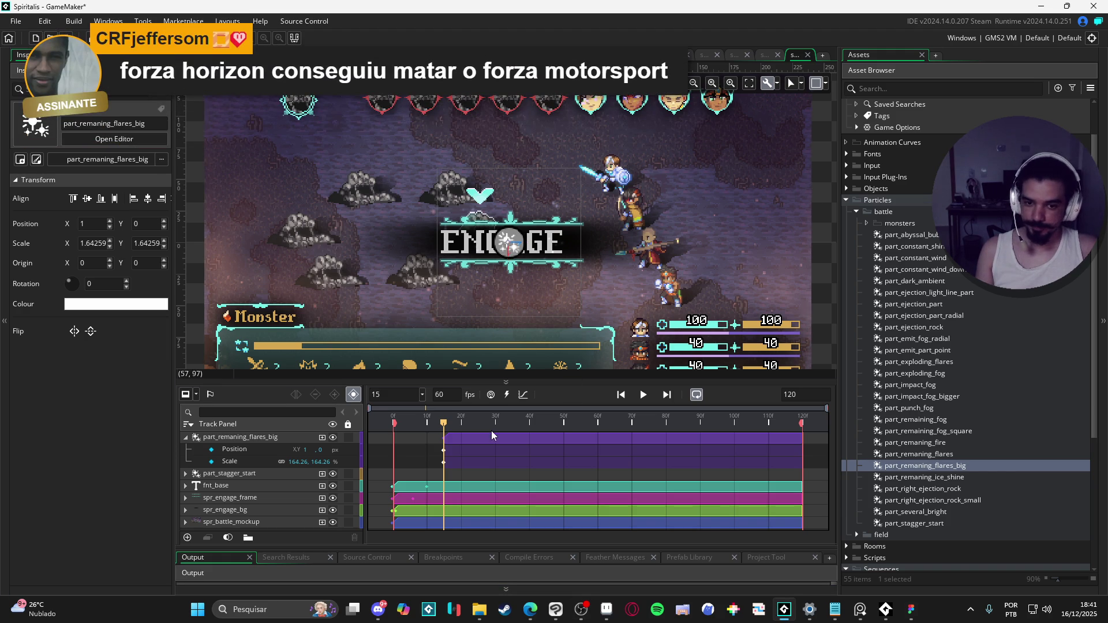
key("space")
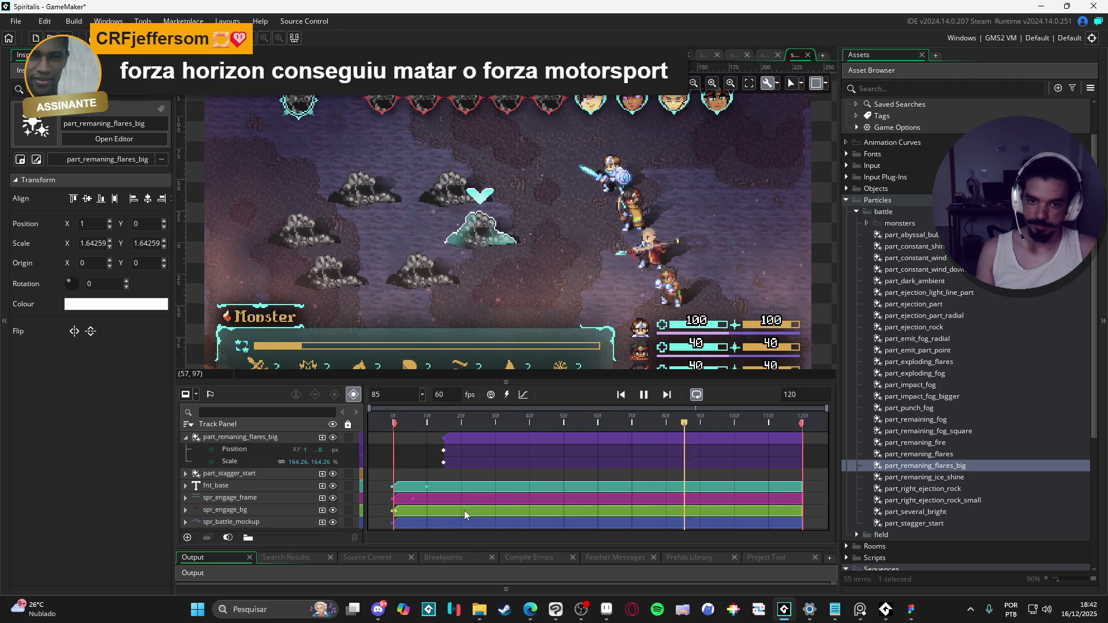
- Stop at frame 62 and add part_exploding_flares as a track there
key("space")
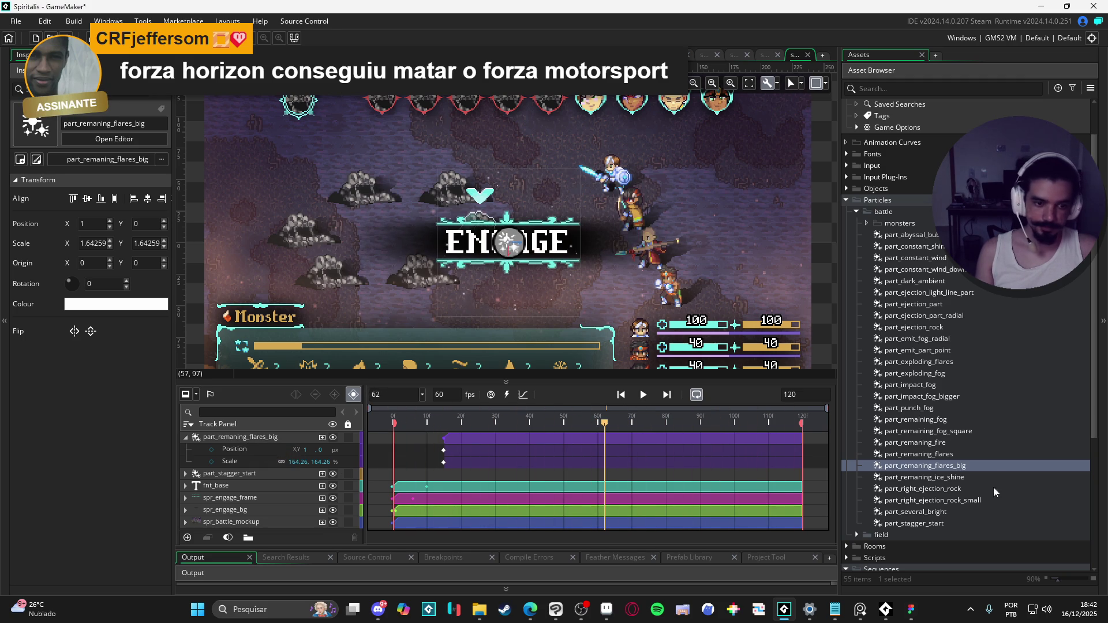
left_click(985, 483)
left_click(946, 362)
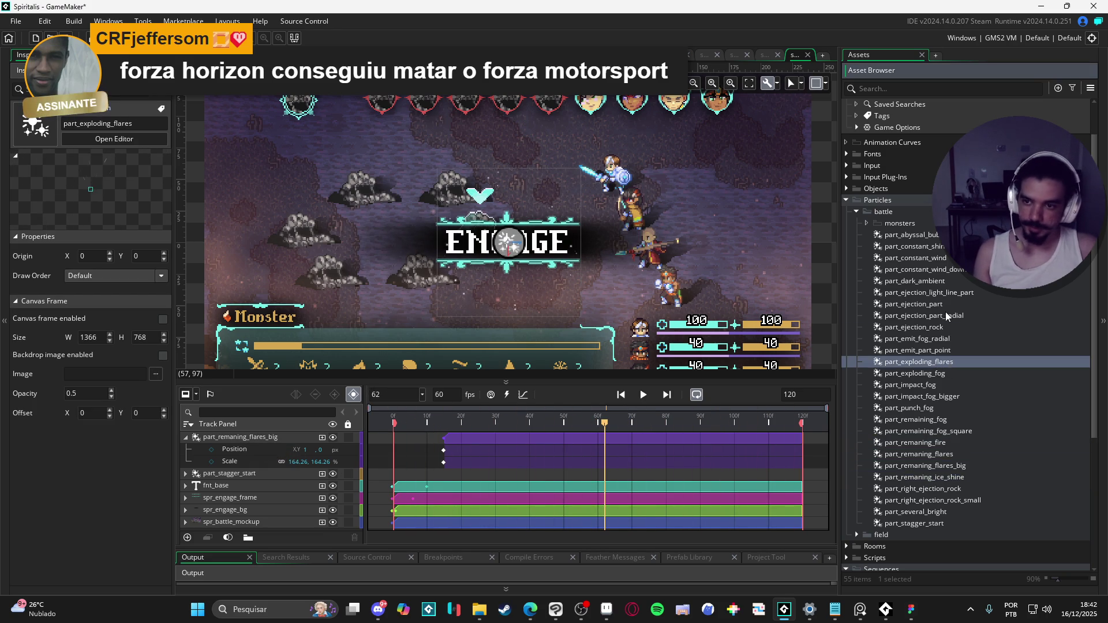
left_click(958, 337)
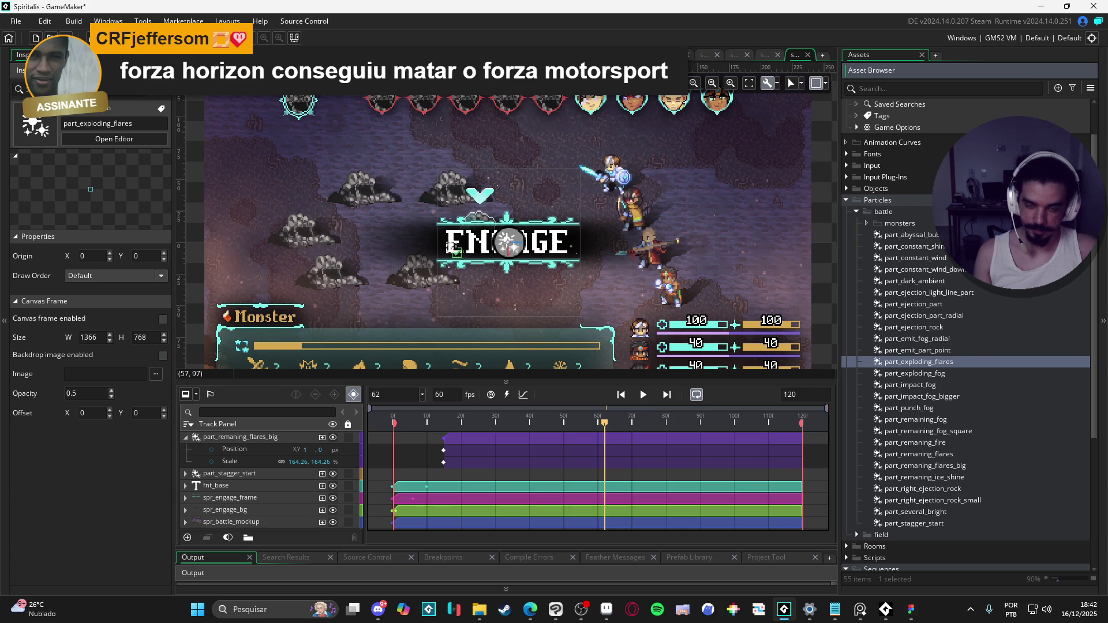
left_click_drag(452, 247, 450, 248)
- Rotate the exploding flares to 90° and move their clip to start near frame 15
left_click(462, 242)
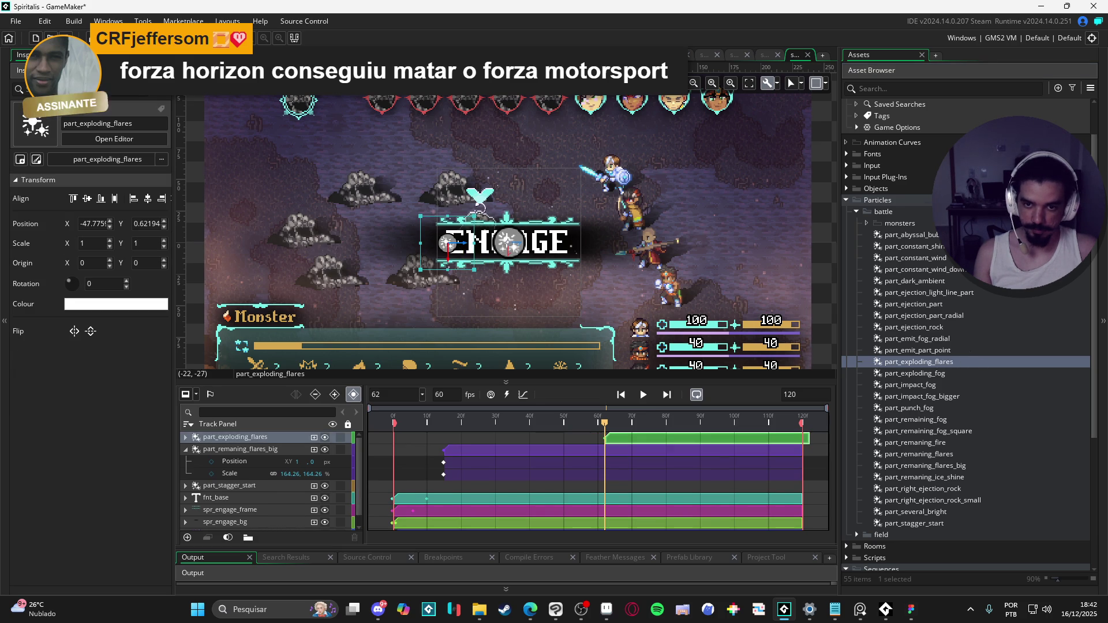
mouse_move(482, 209)
left_mouse_down()
mouse_move(390, 208)
mouse_move(404, 203)
left_mouse_up()
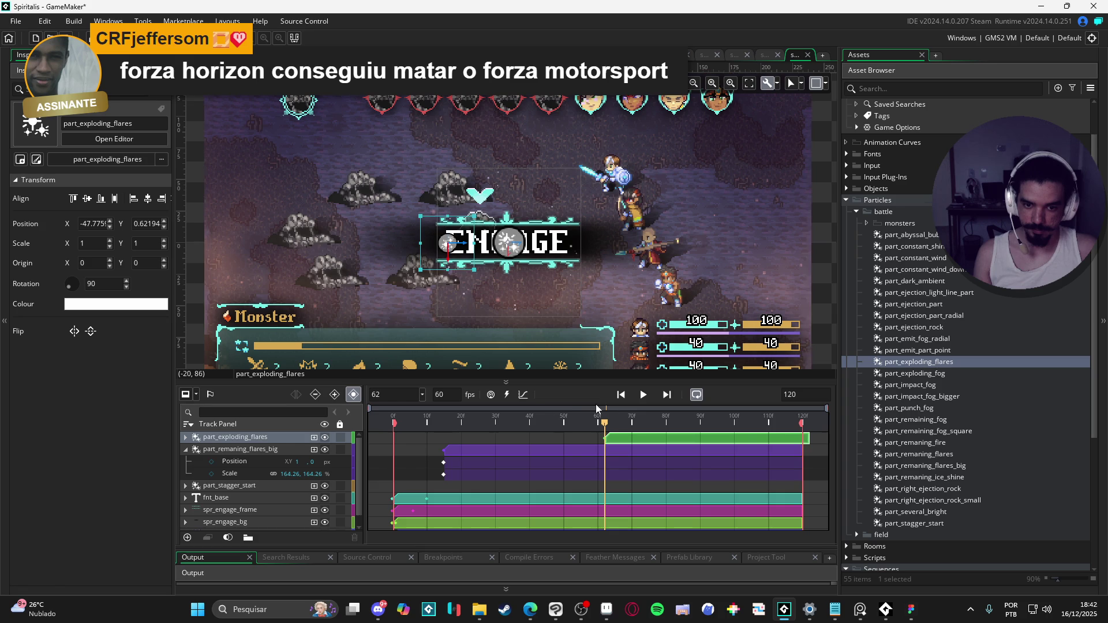
left_click_drag(635, 438, 474, 439)
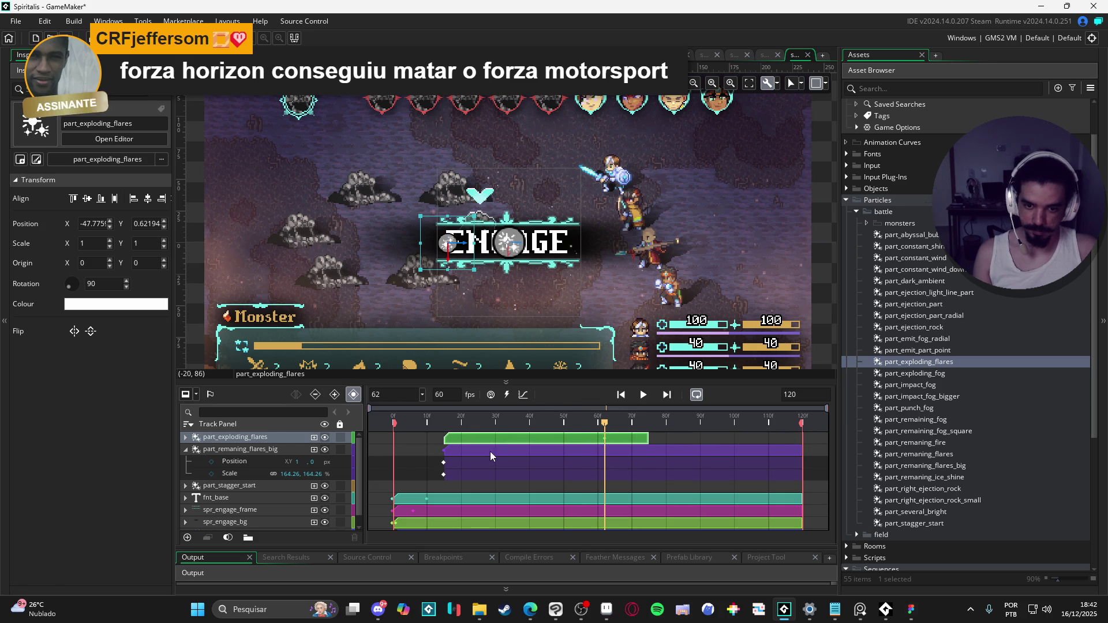
- Delete the part_remaning_flares_big clip and play the sequence from the start
left_click(472, 449)
key("Delete")
key("Return")
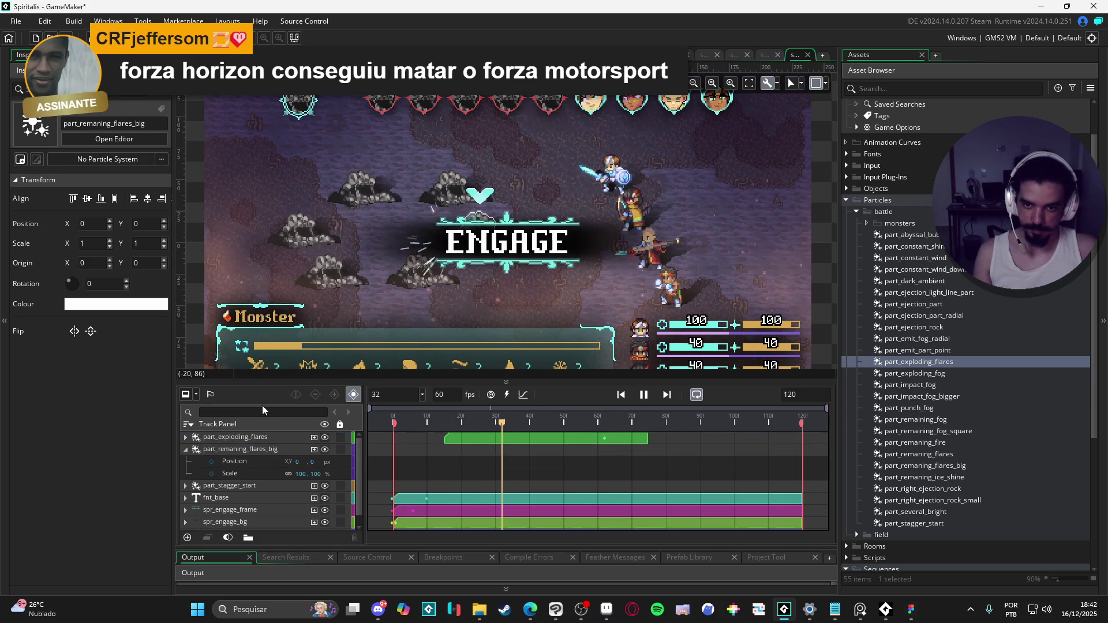
- Shift the exploding flares clip about 9 frames earlier and preview the result
left_click_drag(474, 439, 443, 439)
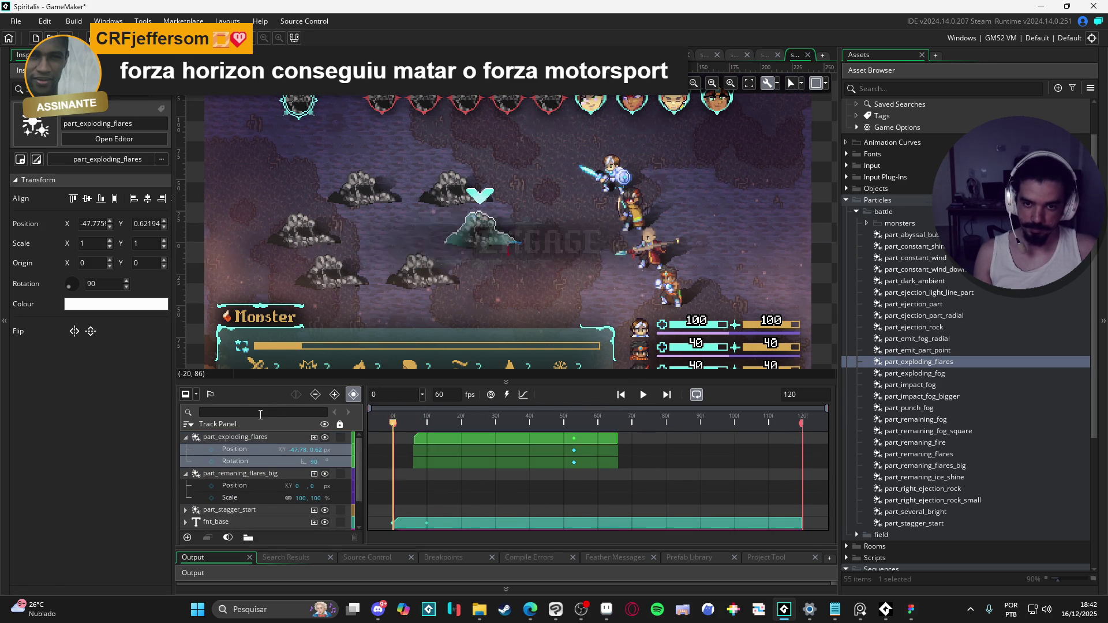
key("Return")
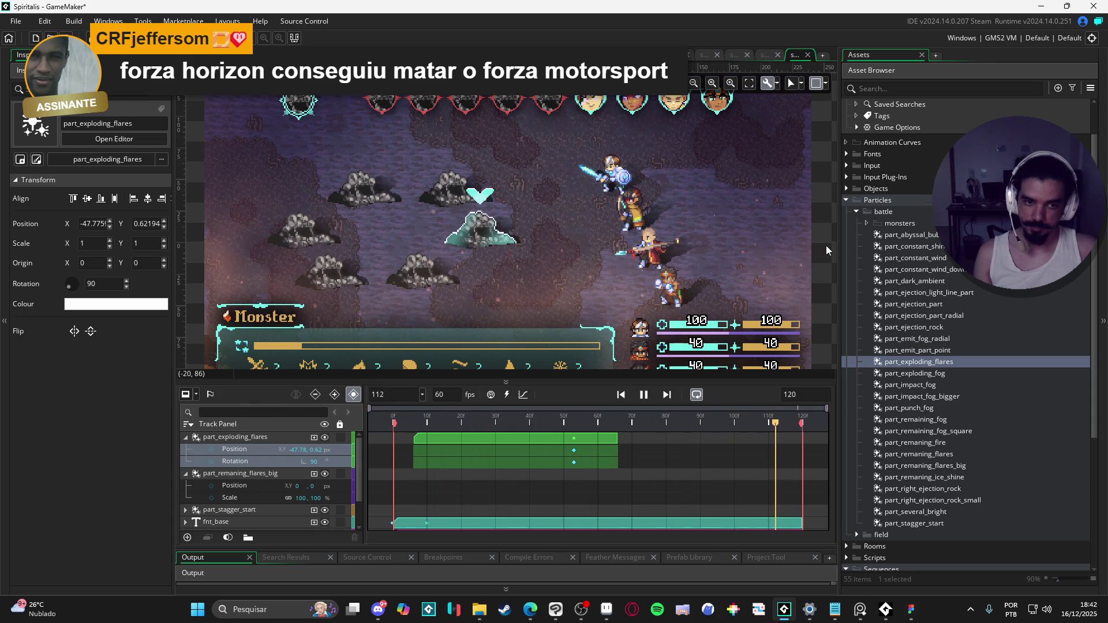
key("space")
key("space")
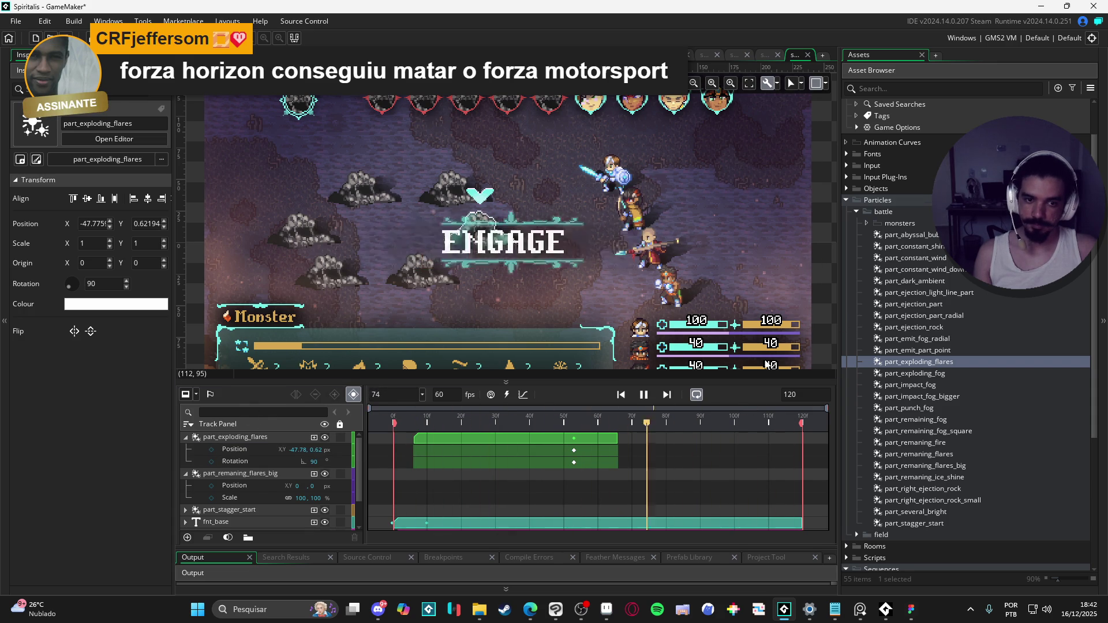
key("space")
left_click(185, 437)
left_click(185, 449)
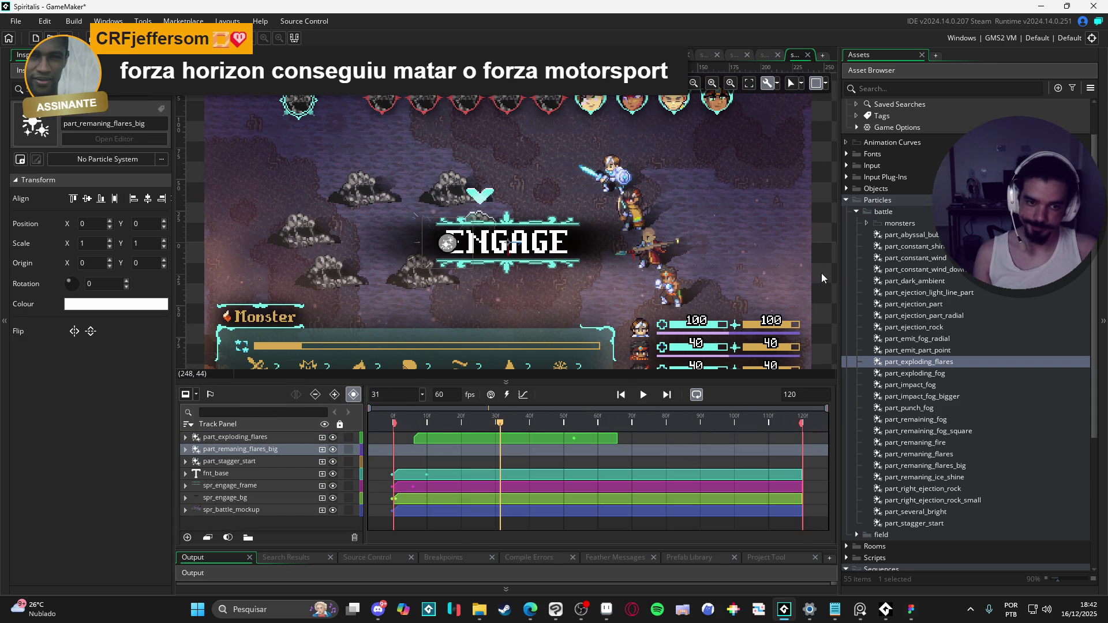
- Delete the part_exploding_flares, part_remaning_flares_big and part_stagger_start tracks
key("space")
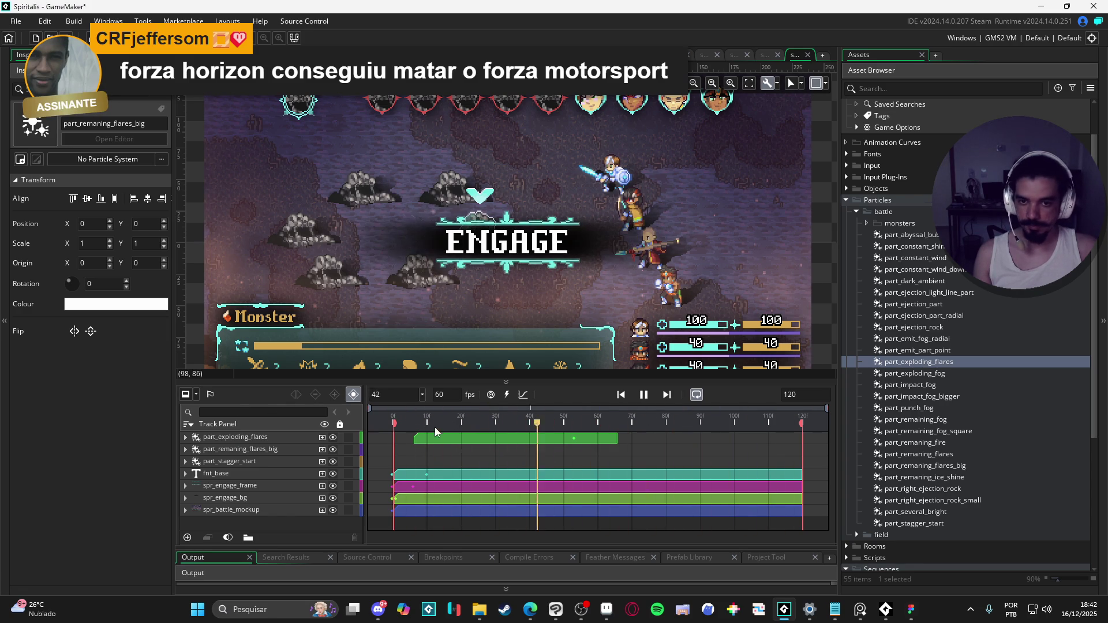
left_click(274, 438)
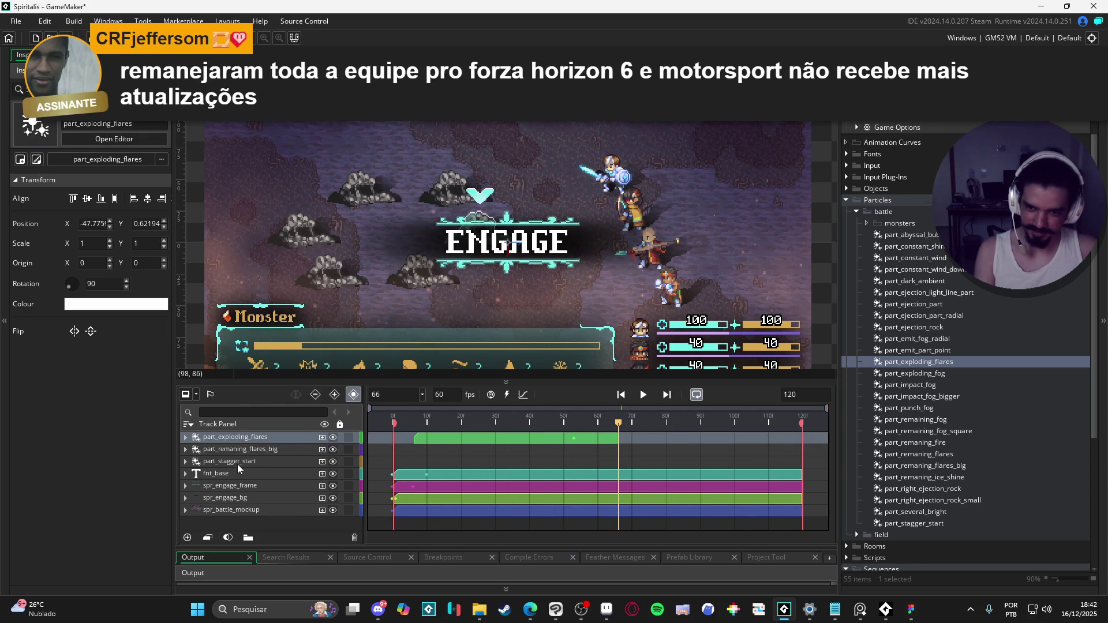
key("Delete")
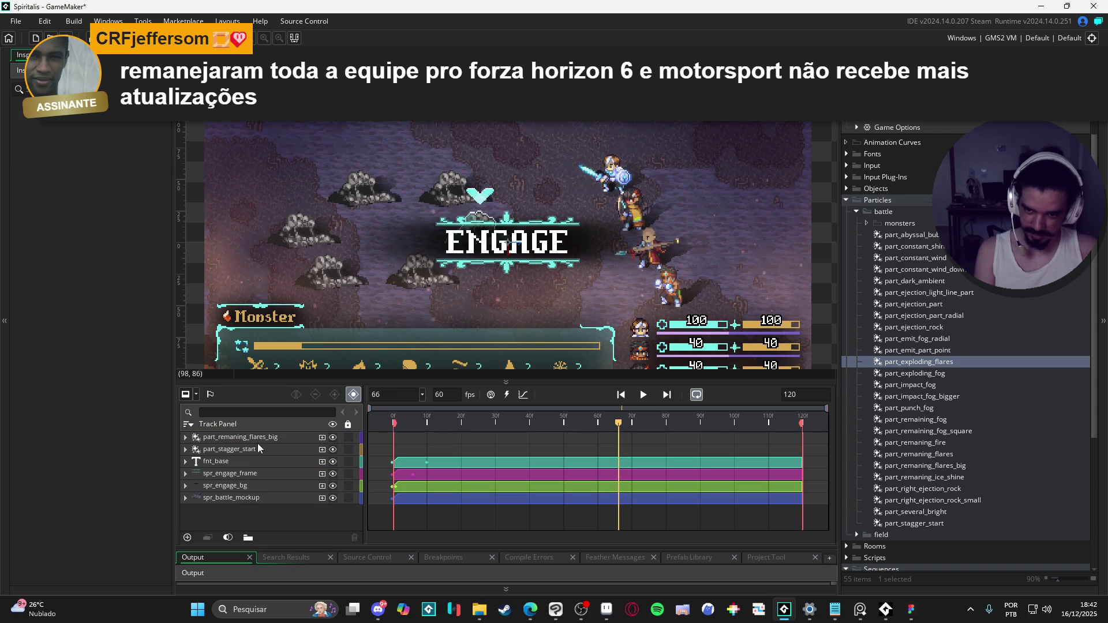
left_click(258, 442)
key("Delete")
left_click(414, 424)
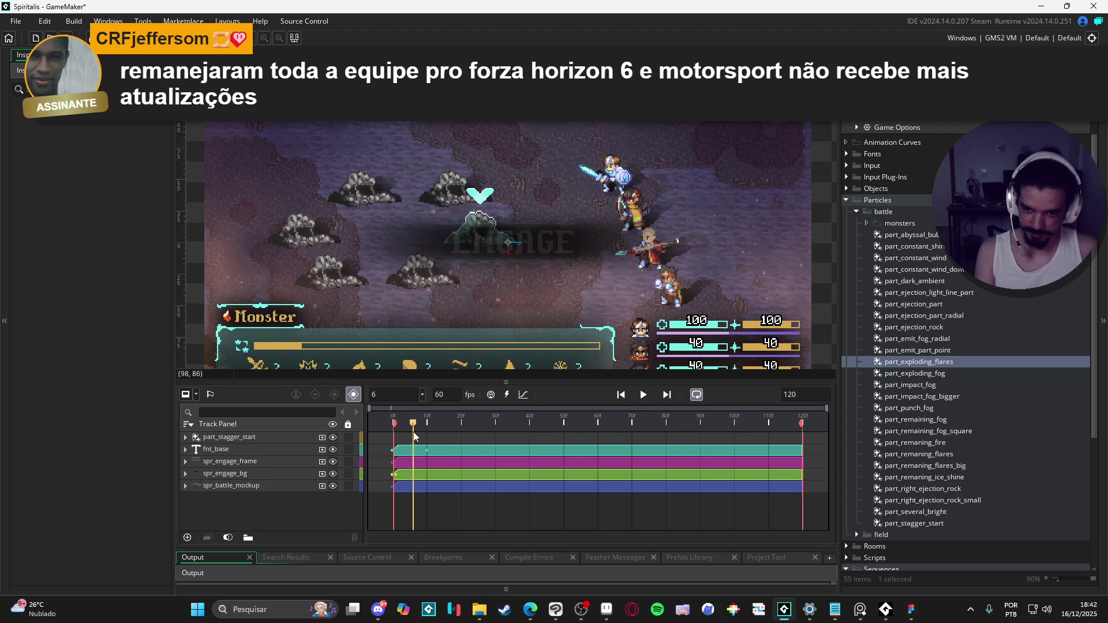
left_click(261, 440)
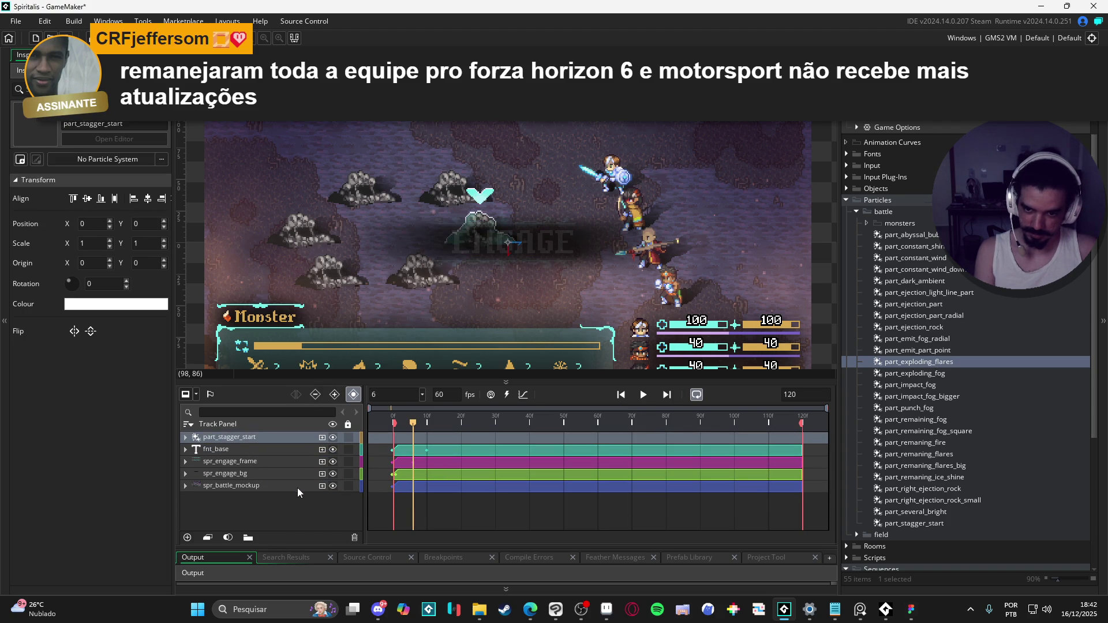
key("Delete")
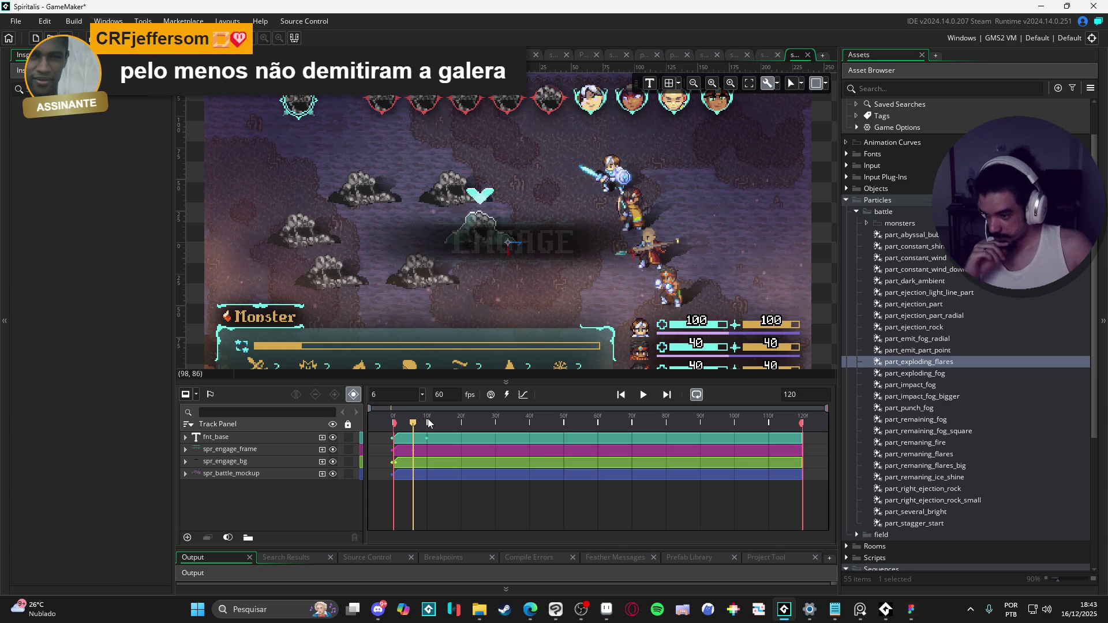
- Loop-play sqn_engage with only text, frame, background and mockup tracks, nudging the canvas view
left_click(644, 394)
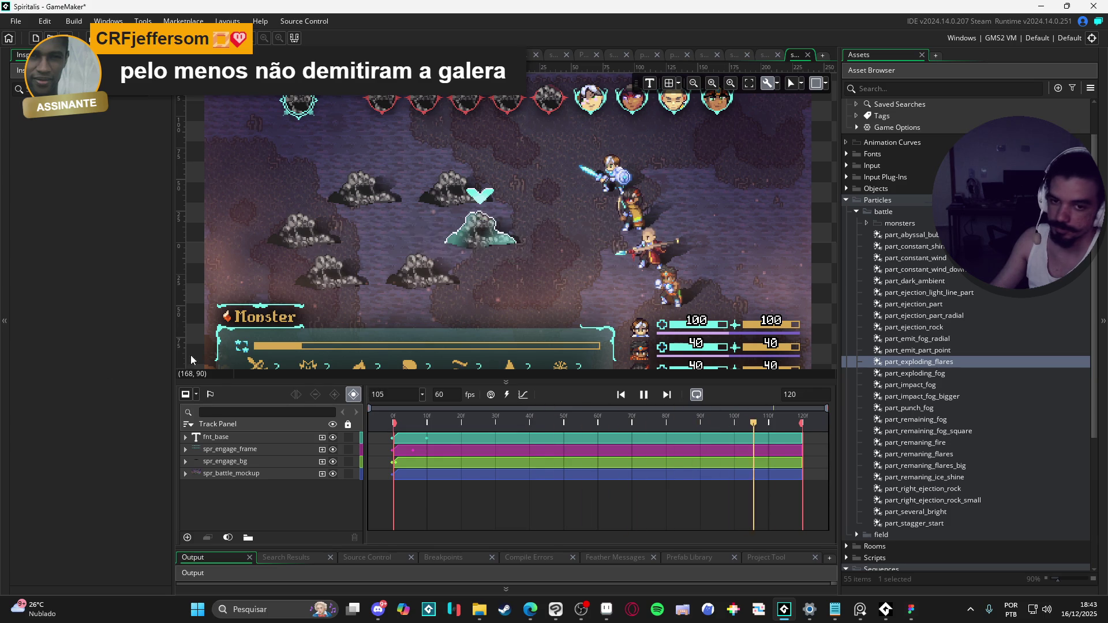
mouse_move(362, 310)
left_mouse_down()
mouse_move(380, 305)
mouse_move(361, 305)
left_mouse_up()
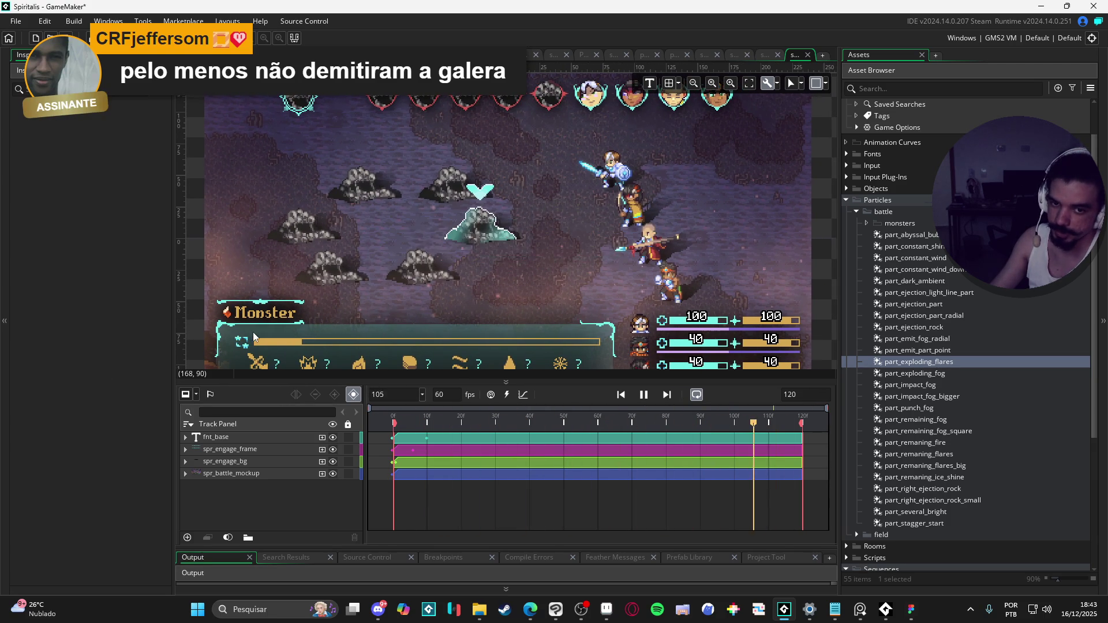
left_click_drag(237, 347, 242, 349)
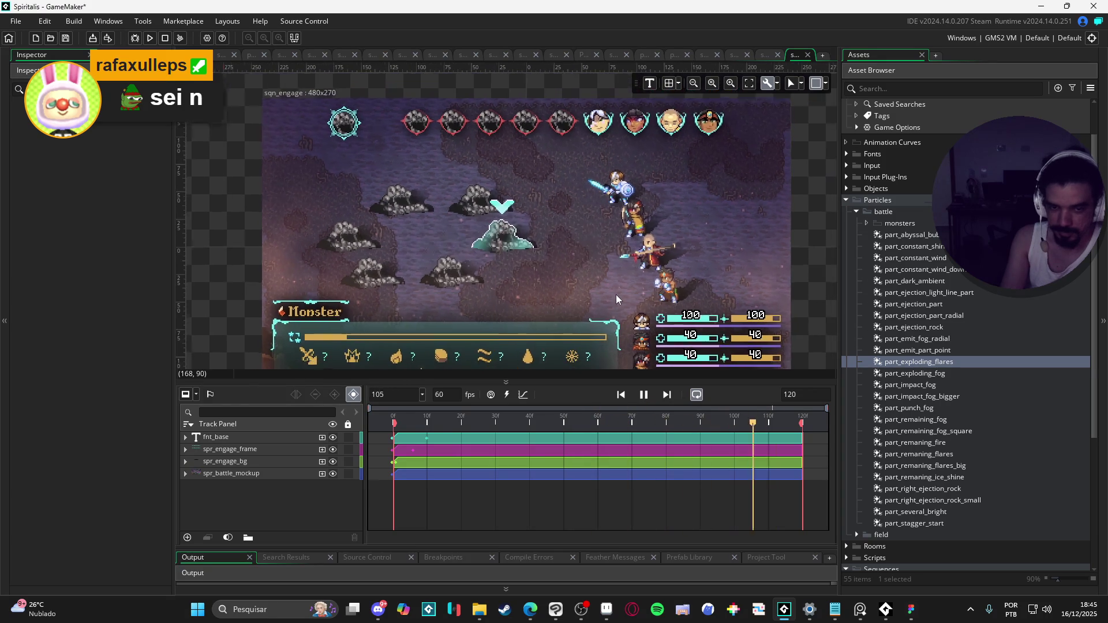
- Zoom and pan the sequence canvas to inspect the ENGAGE preview
scroll(604, 285, "down", 2)
left_click_drag(601, 261, 596, 276)
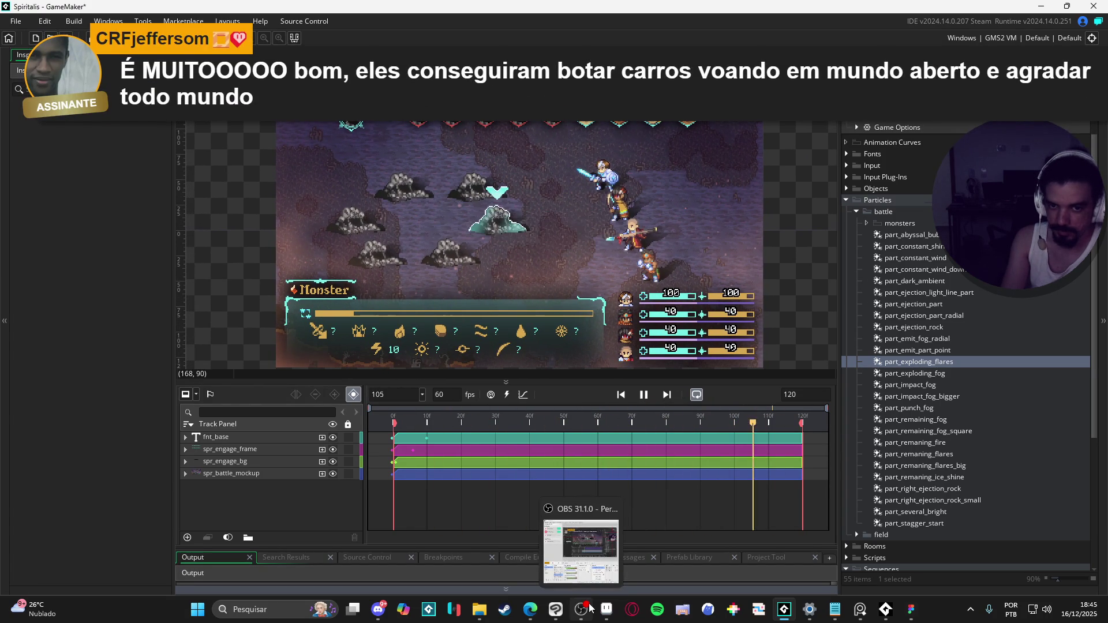
scroll(421, 126, "down", 1)
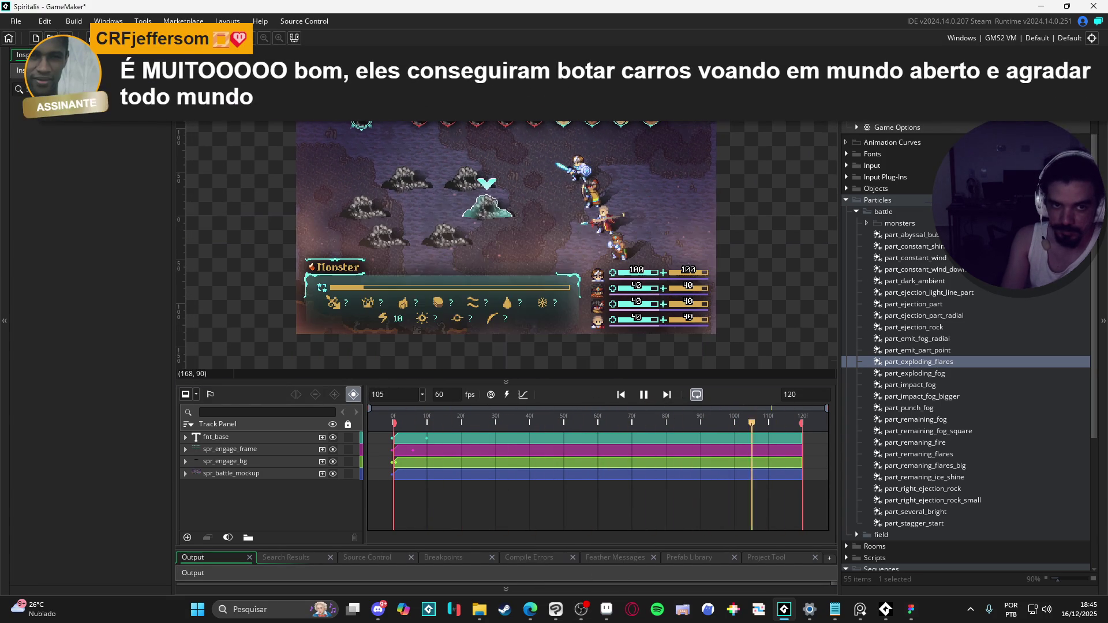
left_click_drag(664, 207, 666, 213)
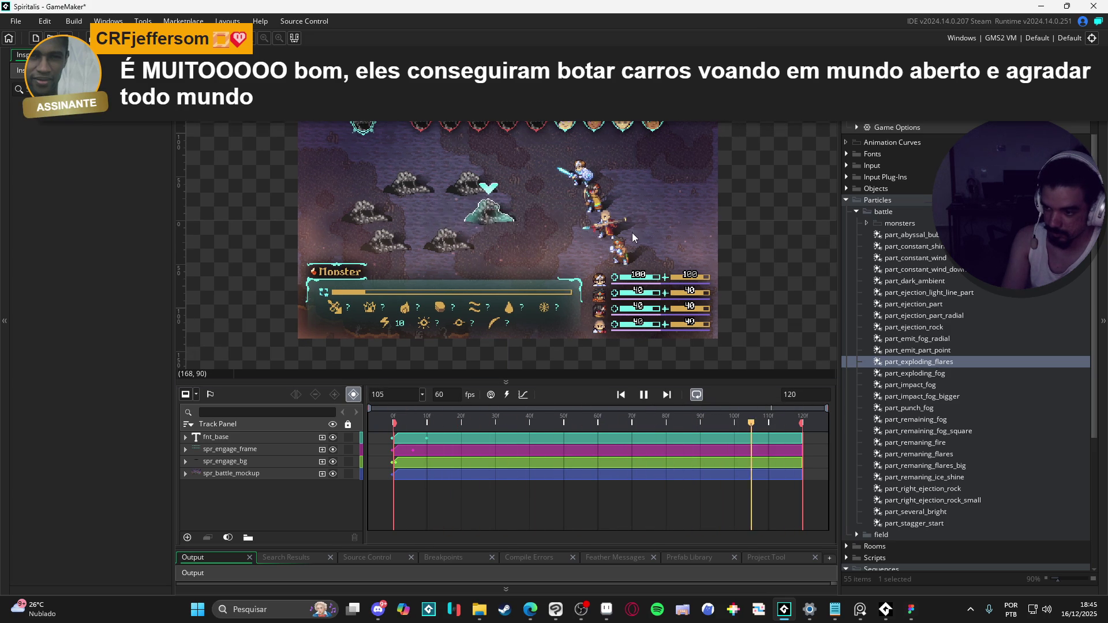
scroll(611, 240, "up", 1)
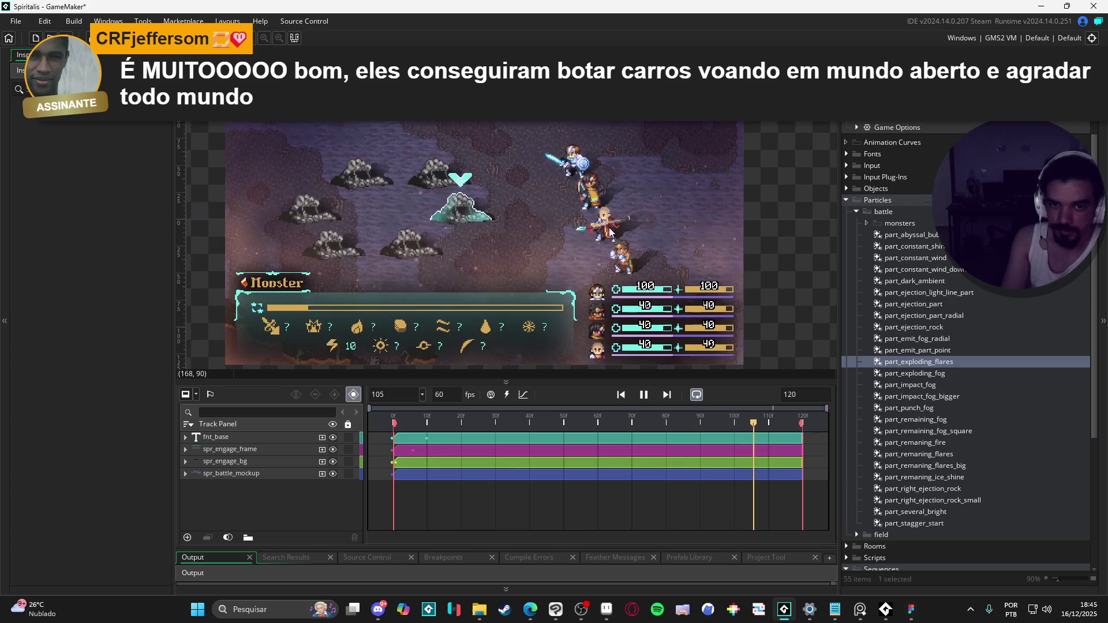
left_click_drag(610, 244, 626, 247)
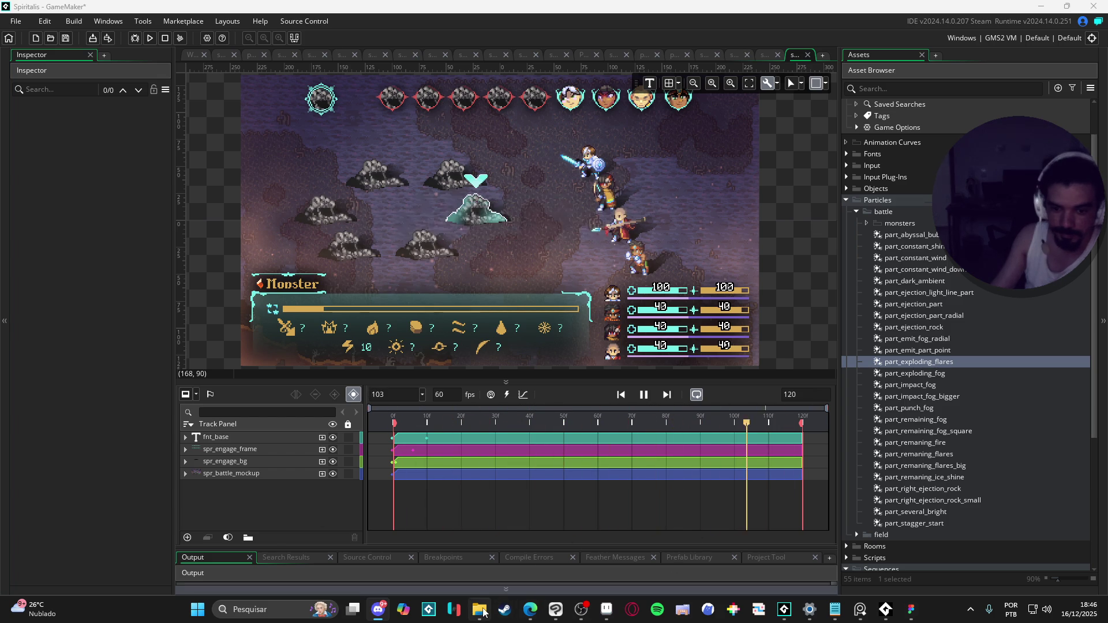
key("alt+Tab")
left_click(144, 324)
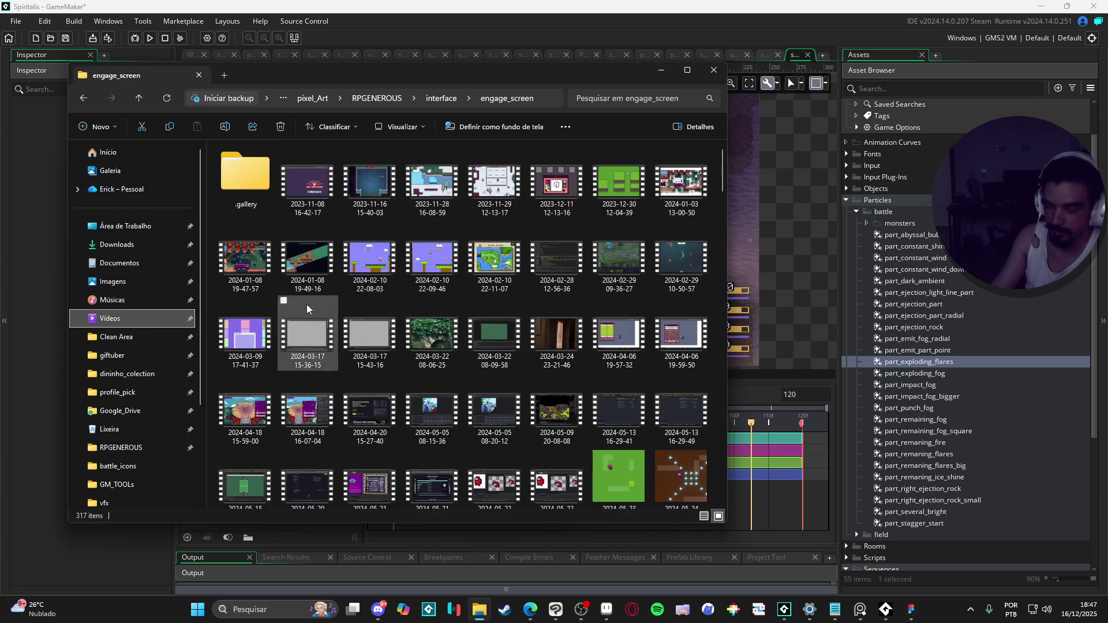
left_click(456, 280)
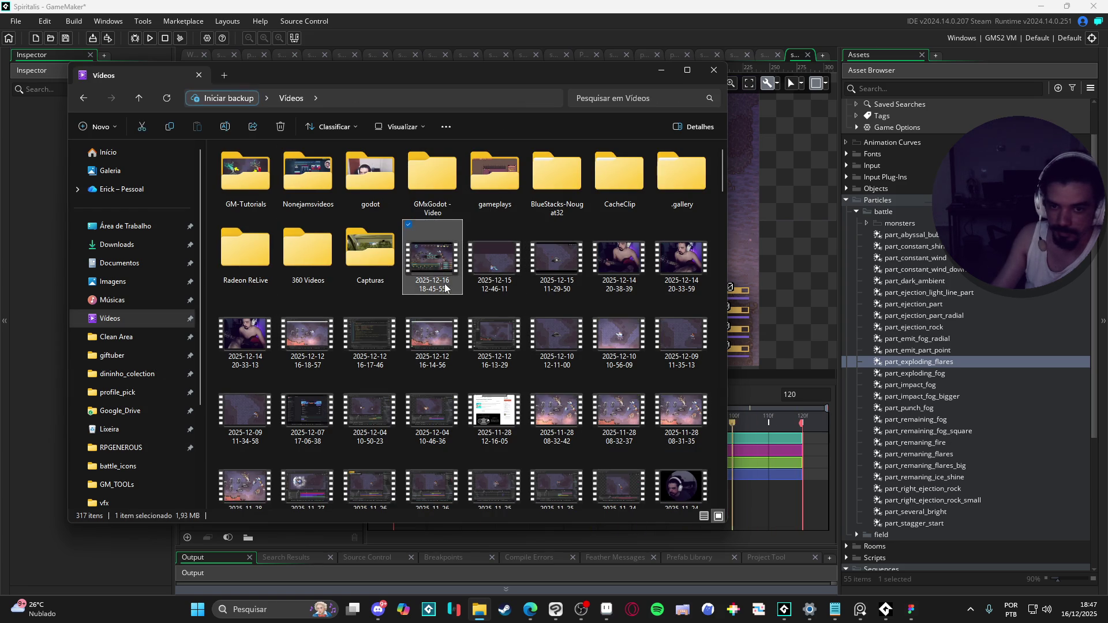